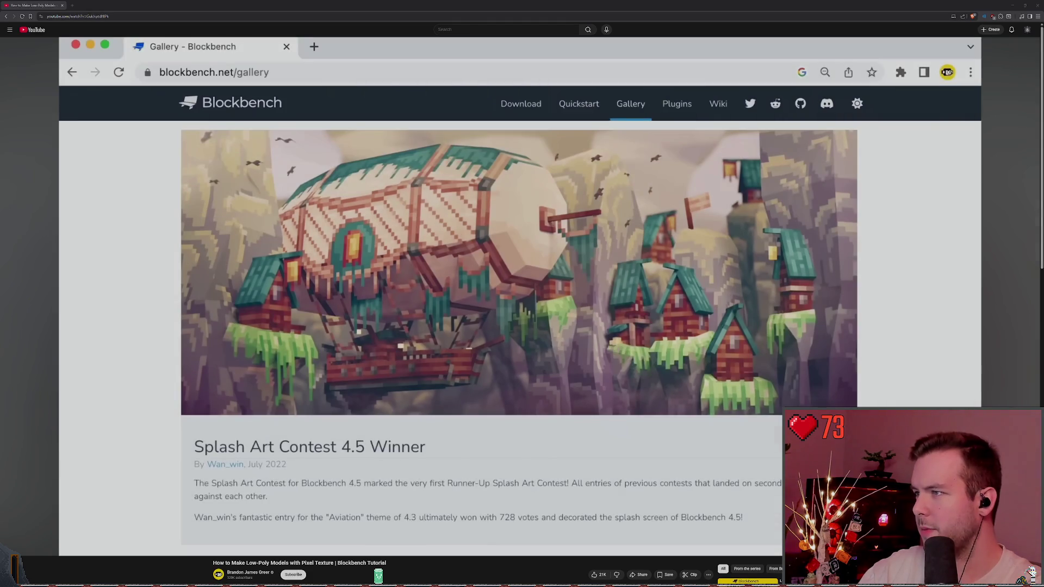
- Pause the Blockbench tutorial video and switch from the browser to the Blockbench app
left_click(502, 393)
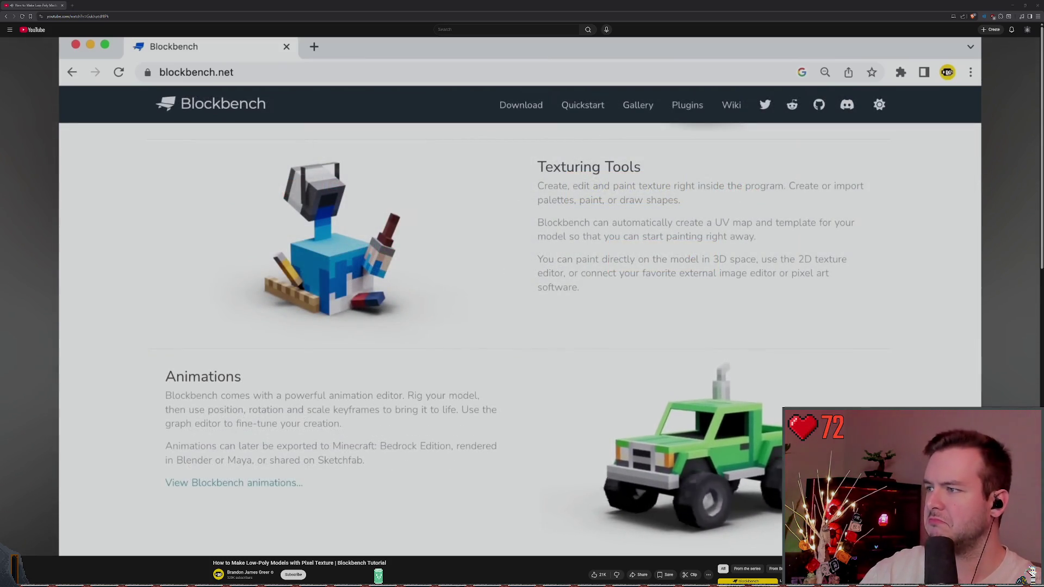
key("space")
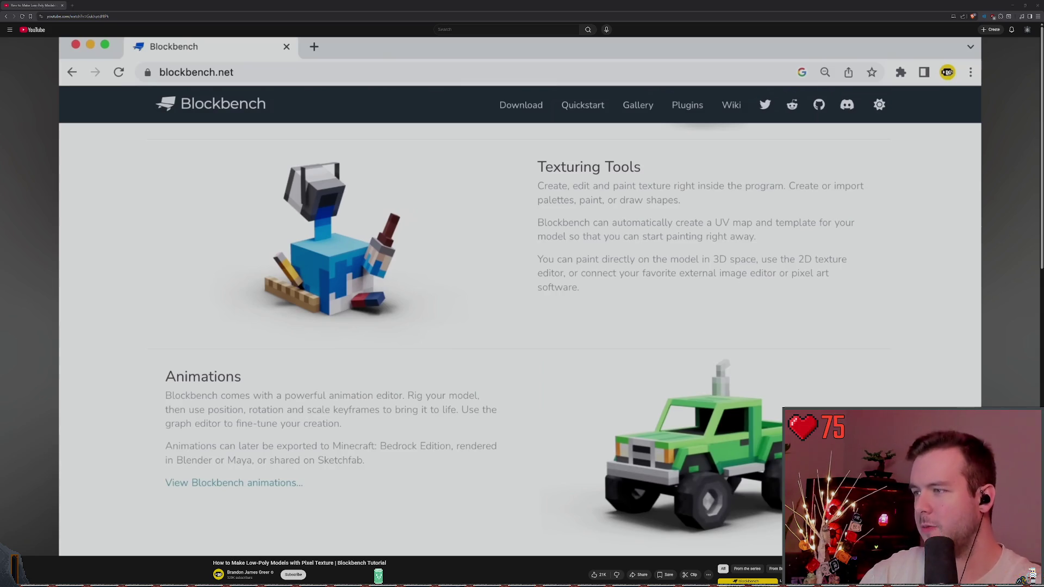
key("super+Down")
key("super+Up")
key("super+Down")
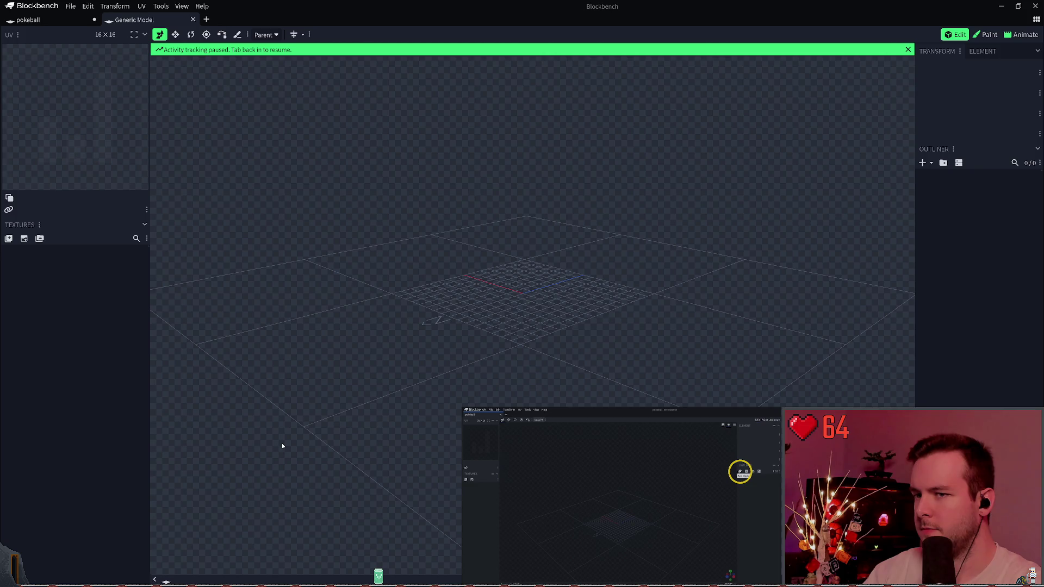
- Start a new mesh, try the Circle shape, then Sphere (diameter 16, 12 sides), and cancel
left_click(282, 446)
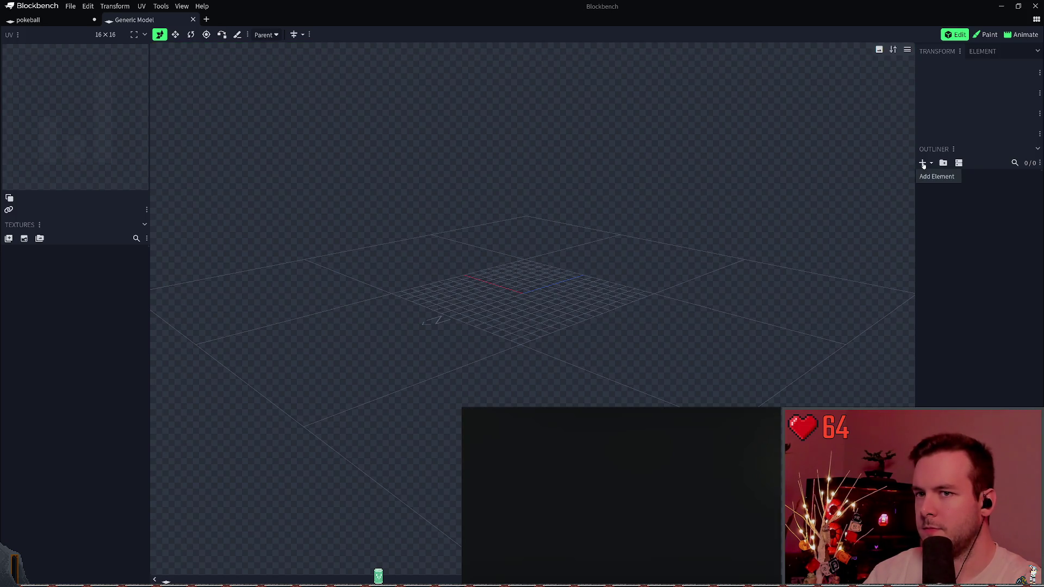
left_click(923, 166)
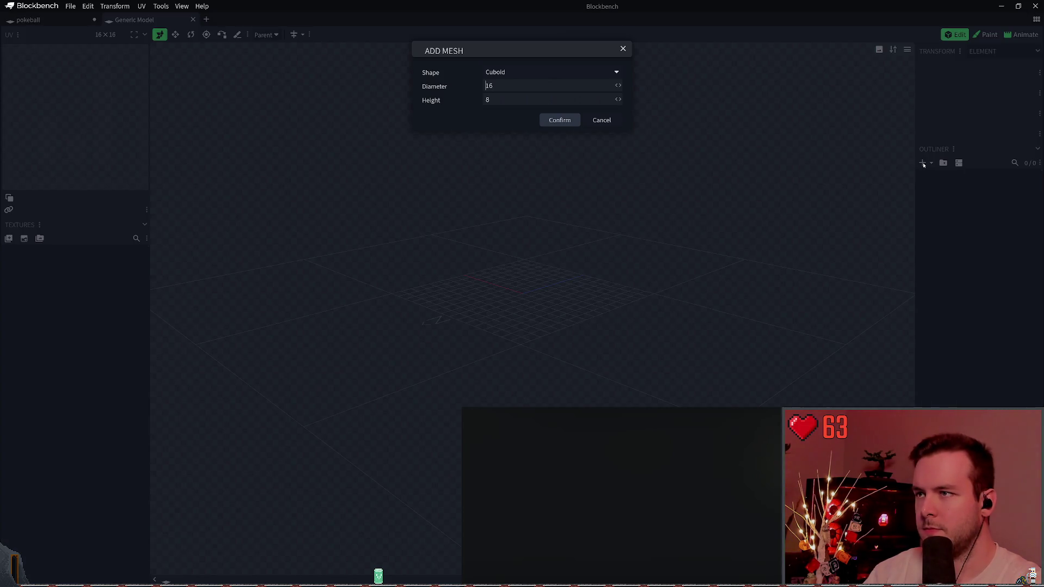
left_click(507, 73)
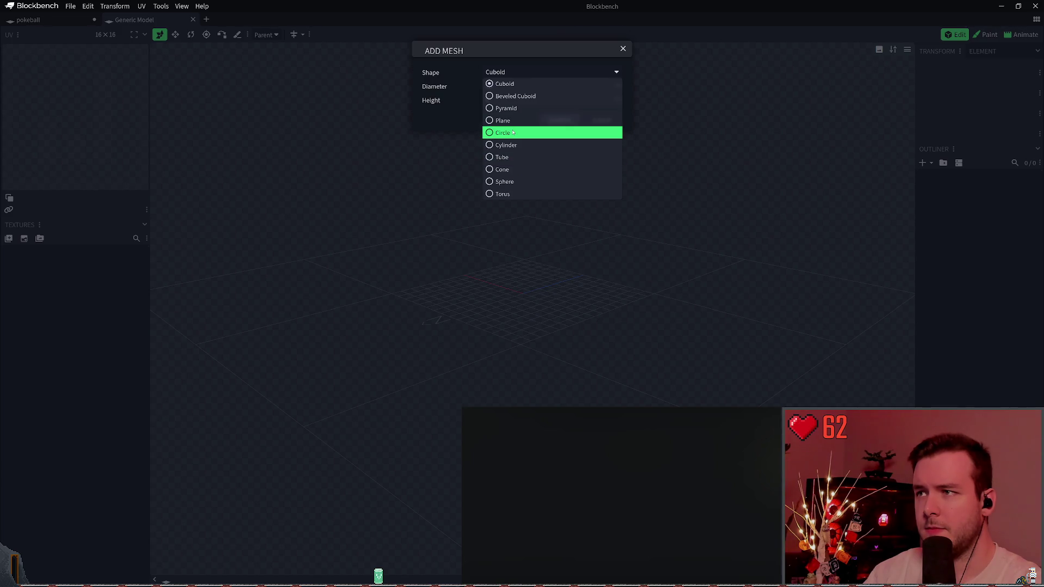
left_click(512, 133)
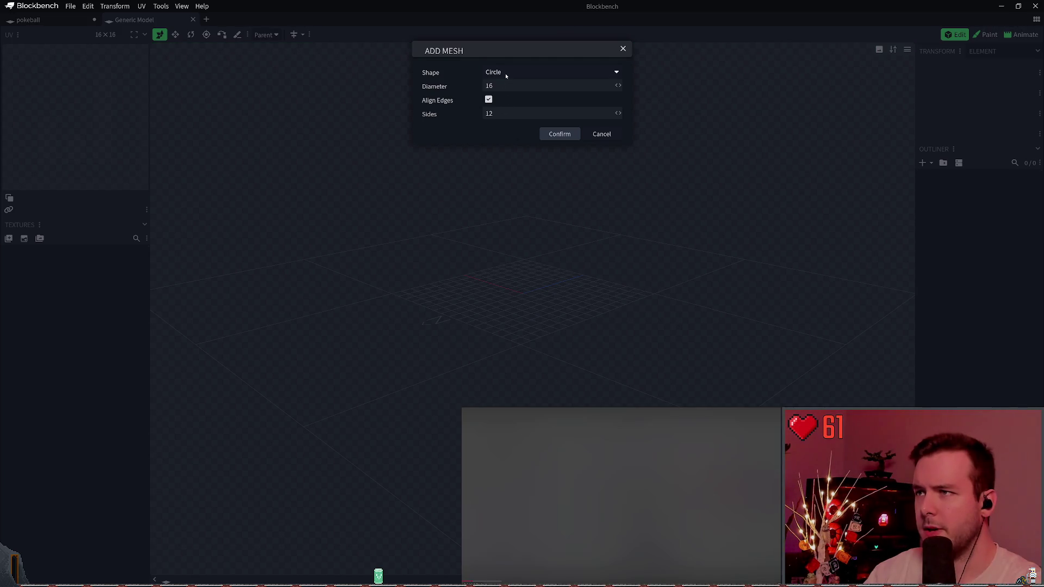
left_click(505, 76)
left_click(511, 184)
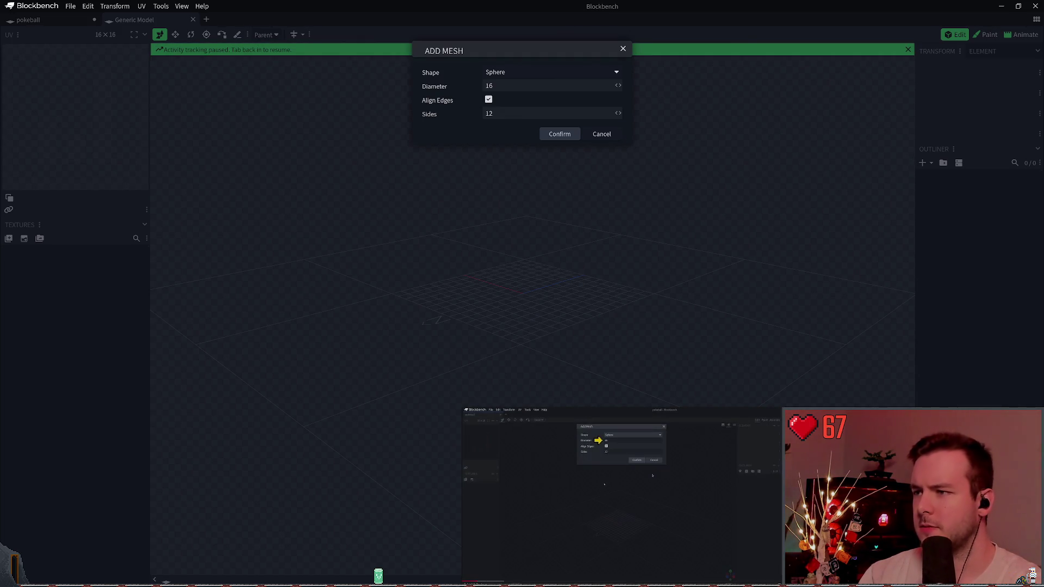
left_click(601, 134)
- Switch the Blockbench theme to Default (Dark) in Preferences
left_click(75, 7)
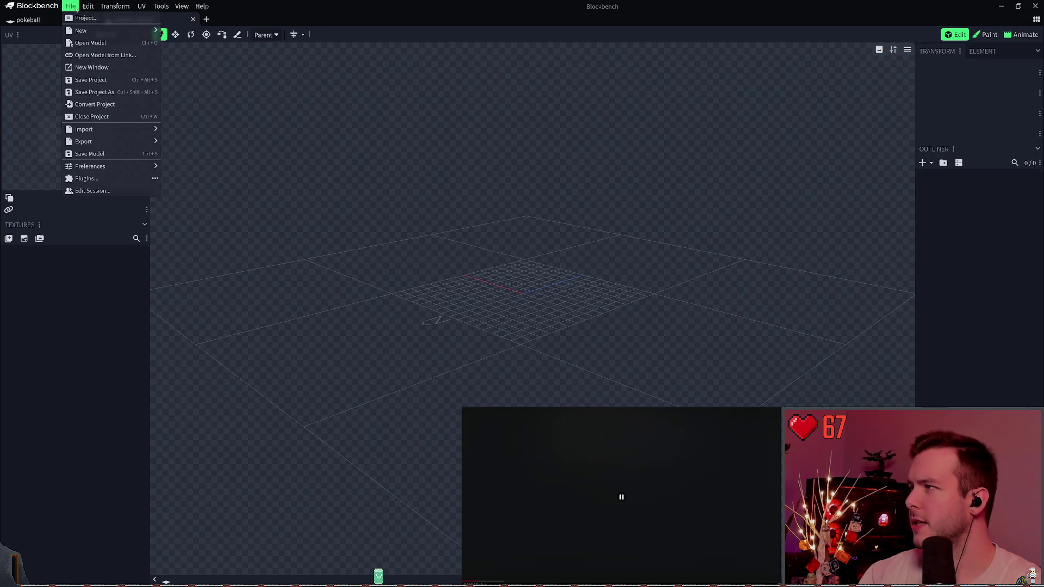
mouse_move(109, 166)
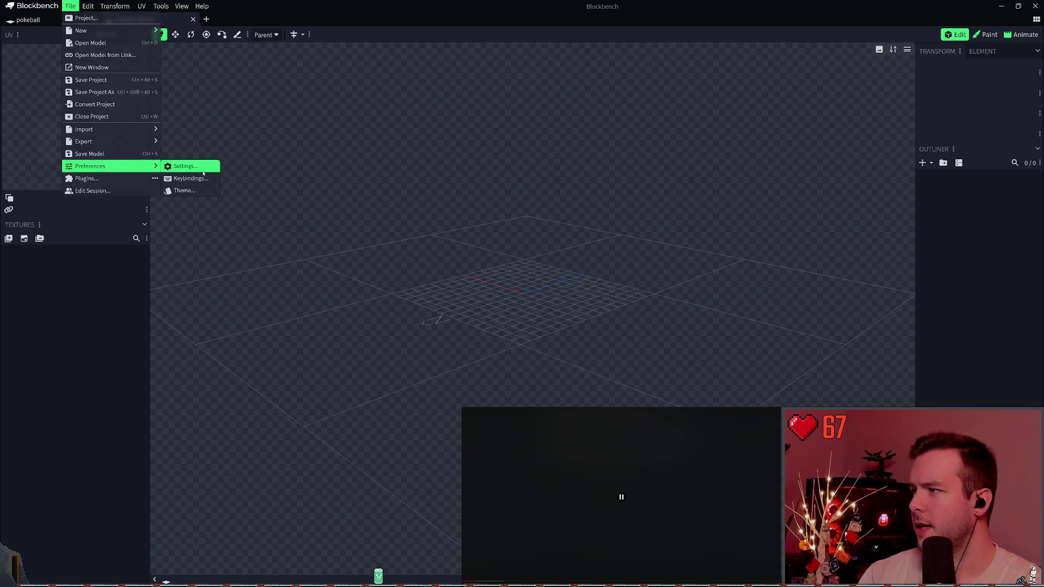
left_click(199, 191)
left_click(470, 100)
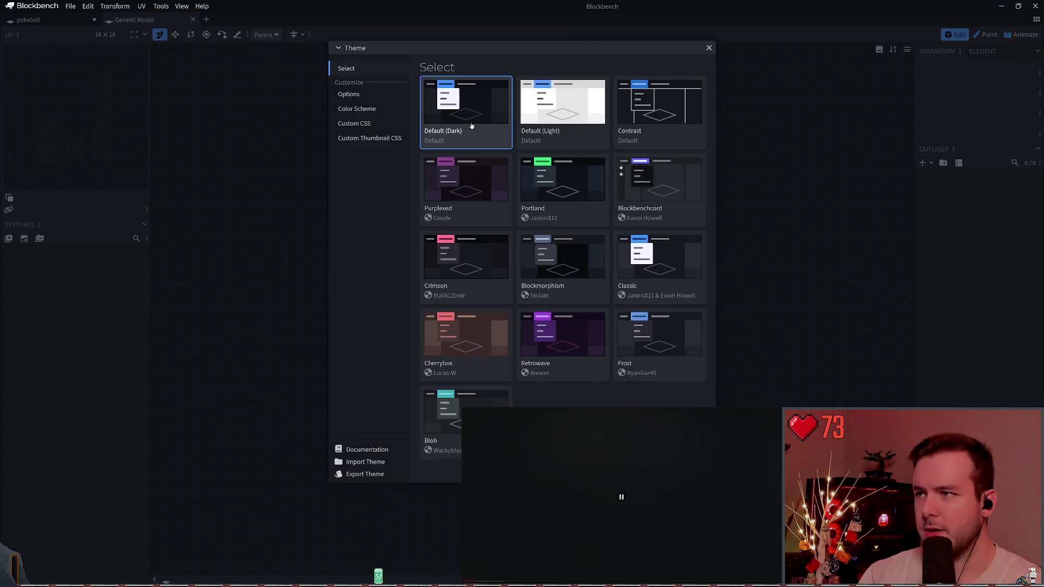
key("Escape")
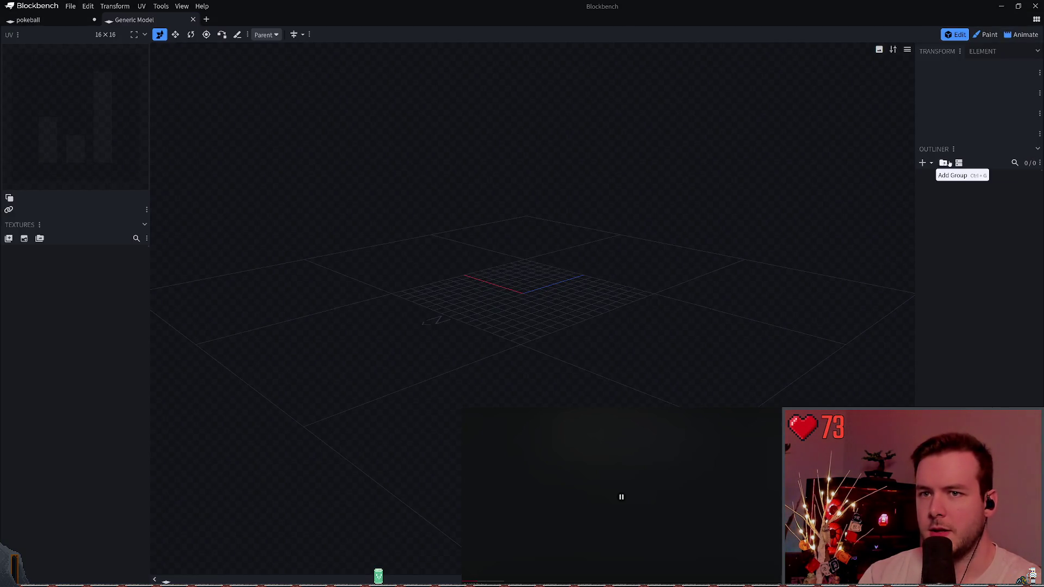
- Start adding a mesh, then close the mesh setup without adding anything
left_click(931, 165)
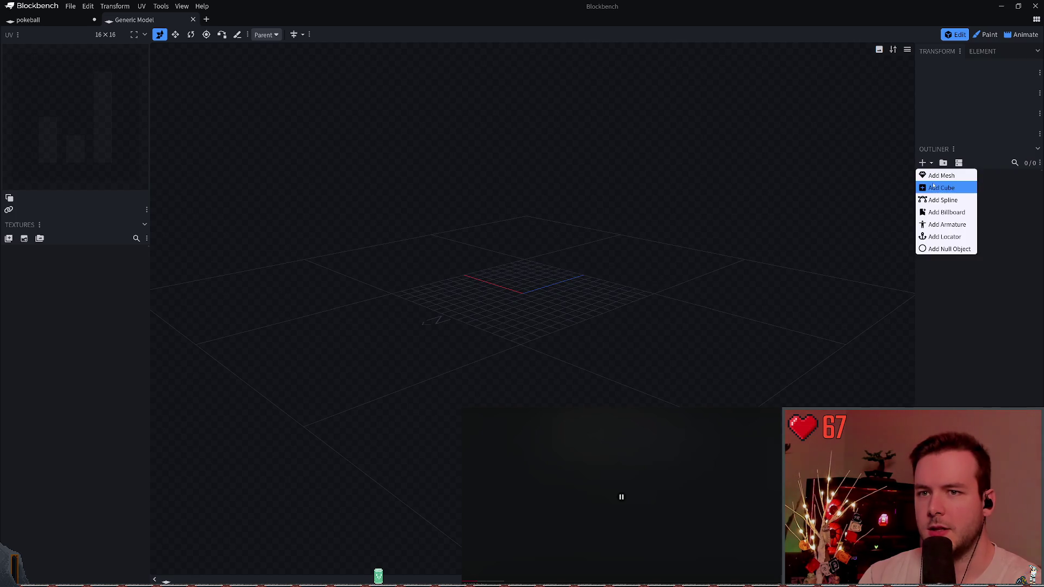
left_click(941, 179)
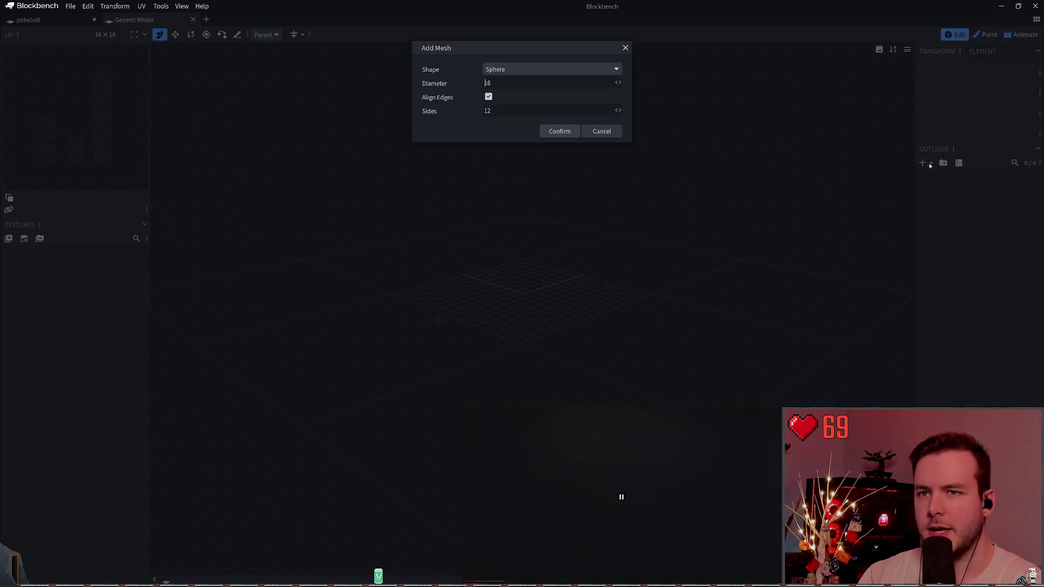
left_click(404, 121)
- Switch the theme back to Portland
left_click(70, 6)
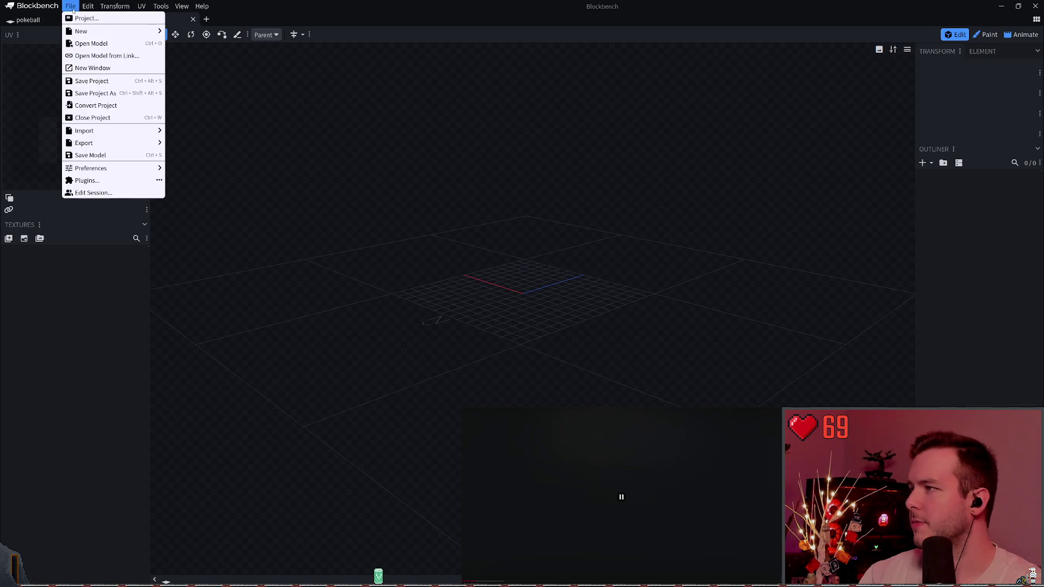
mouse_move(143, 170)
left_click(189, 192)
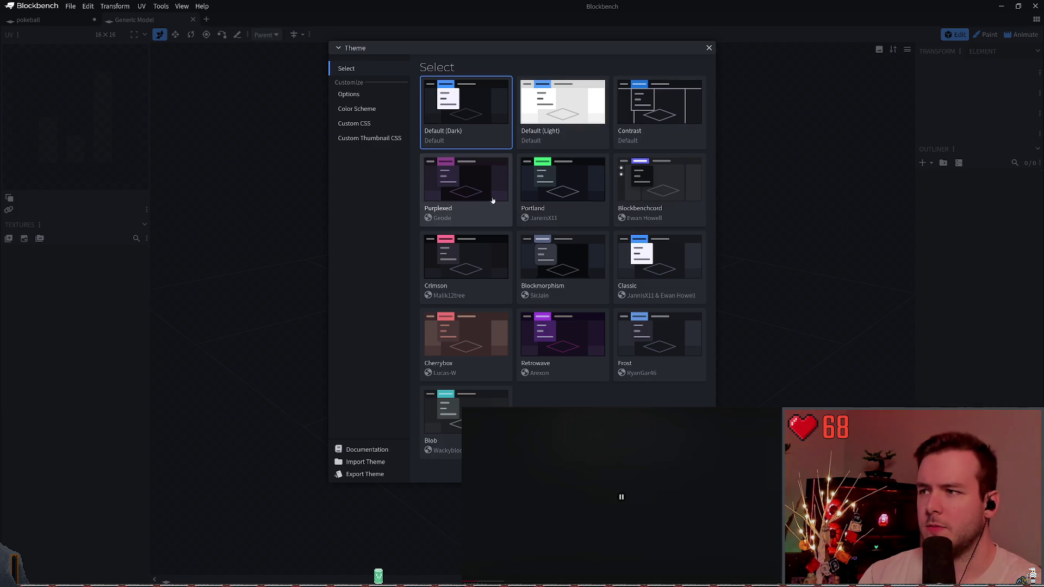
left_click(570, 193)
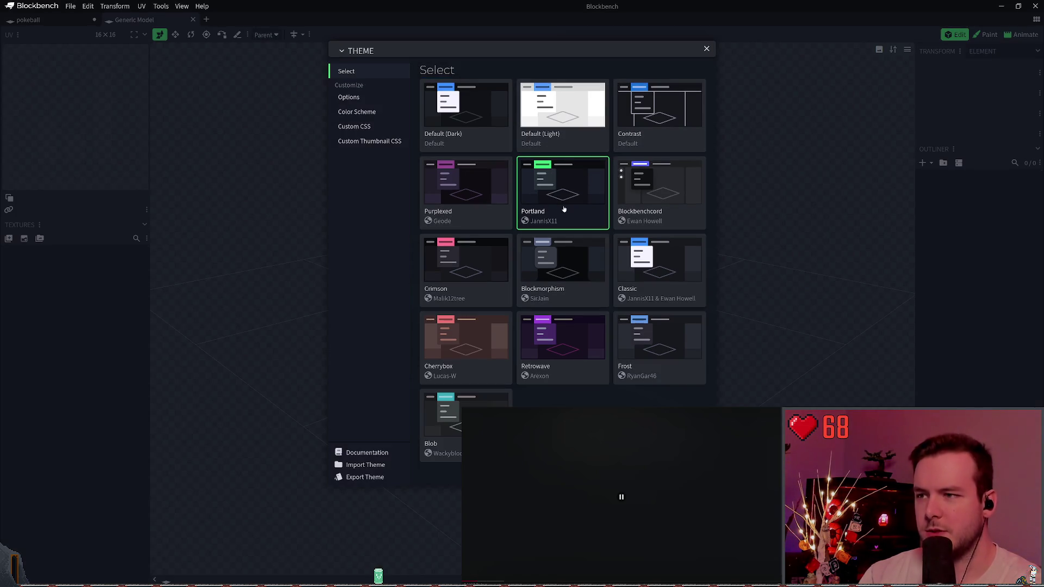
key("Escape")
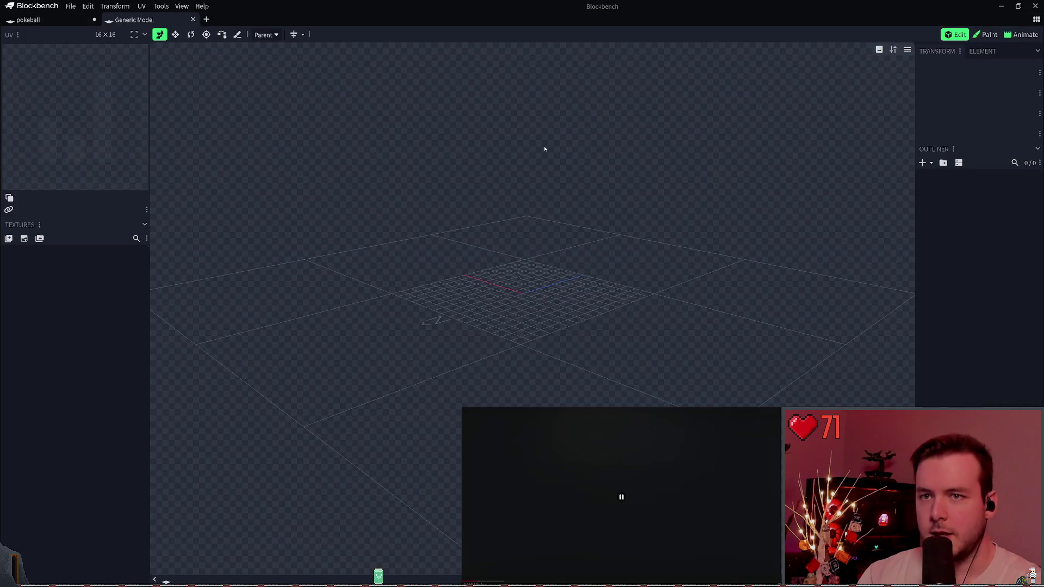
left_click(931, 163)
left_click(941, 186)
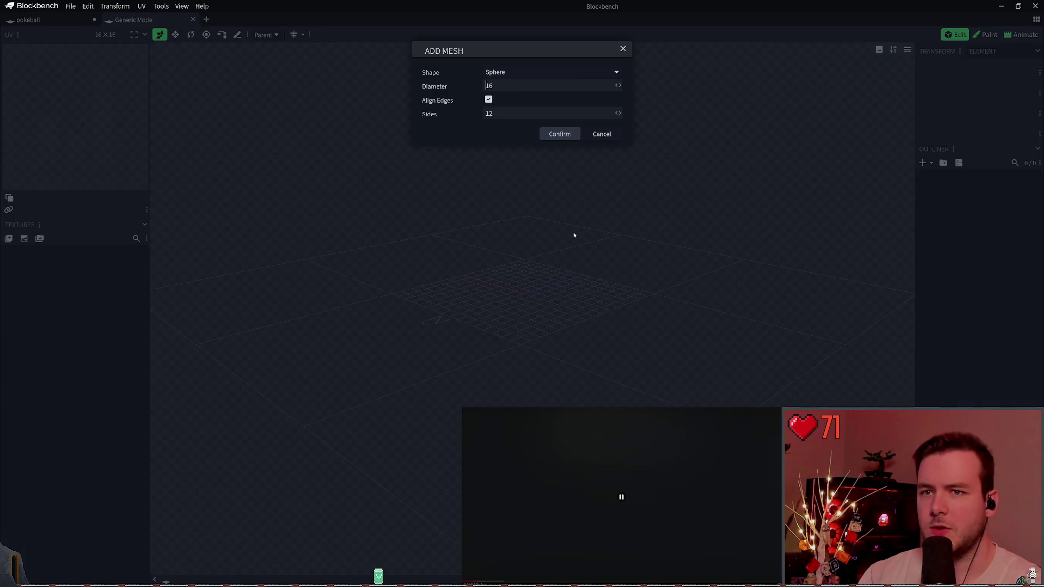
left_click(559, 134)
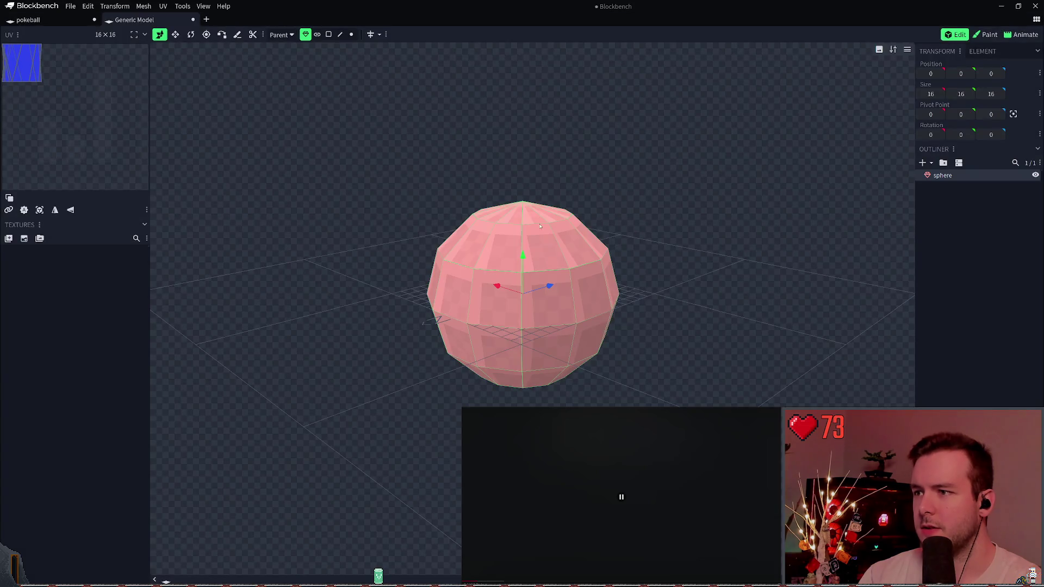
scroll(552, 251, "down", 3)
scroll(571, 240, "up", 4)
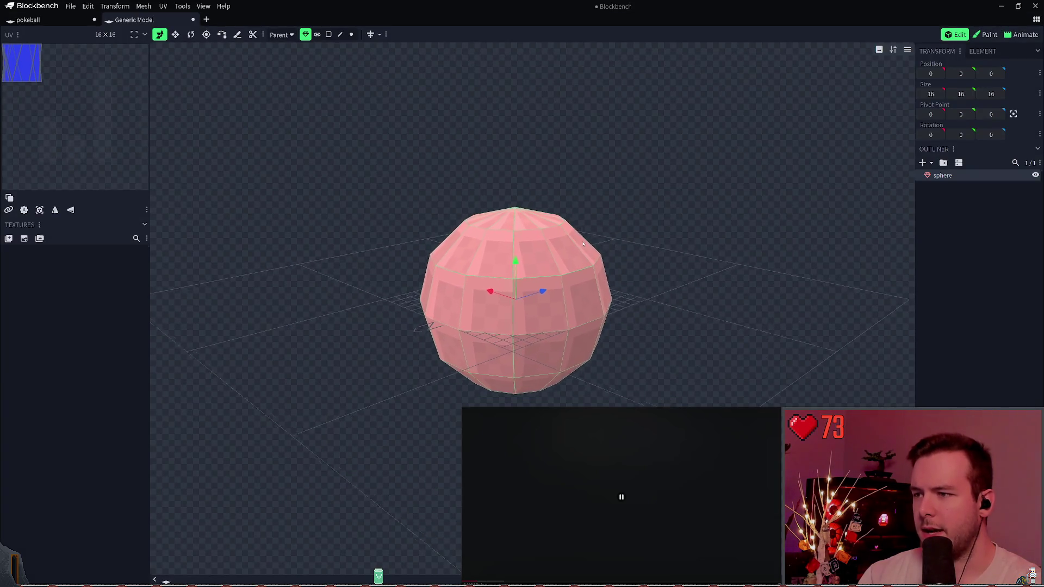
scroll(655, 248, "down", 2)
scroll(669, 235, "up", 3)
mouse_move(688, 205)
right_mouse_down()
mouse_move(646, 232)
mouse_move(716, 177)
mouse_move(690, 210)
mouse_move(662, 194)
right_mouse_up()
mouse_move(662, 193)
left_mouse_down()
mouse_move(655, 184)
mouse_move(598, 196)
mouse_move(601, 254)
left_mouse_up()
mouse_move(682, 189)
left_mouse_down()
mouse_move(699, 184)
mouse_move(625, 203)
mouse_move(427, 216)
mouse_move(396, 170)
mouse_move(424, 114)
mouse_move(501, 98)
mouse_move(513, 185)
left_mouse_up()
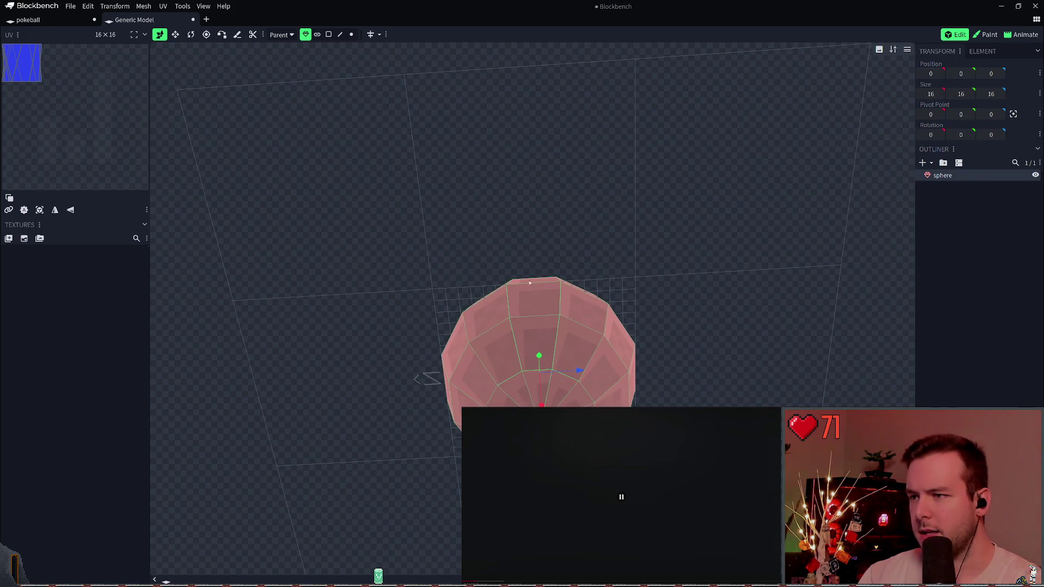
left_click_drag(531, 284, 587, 338)
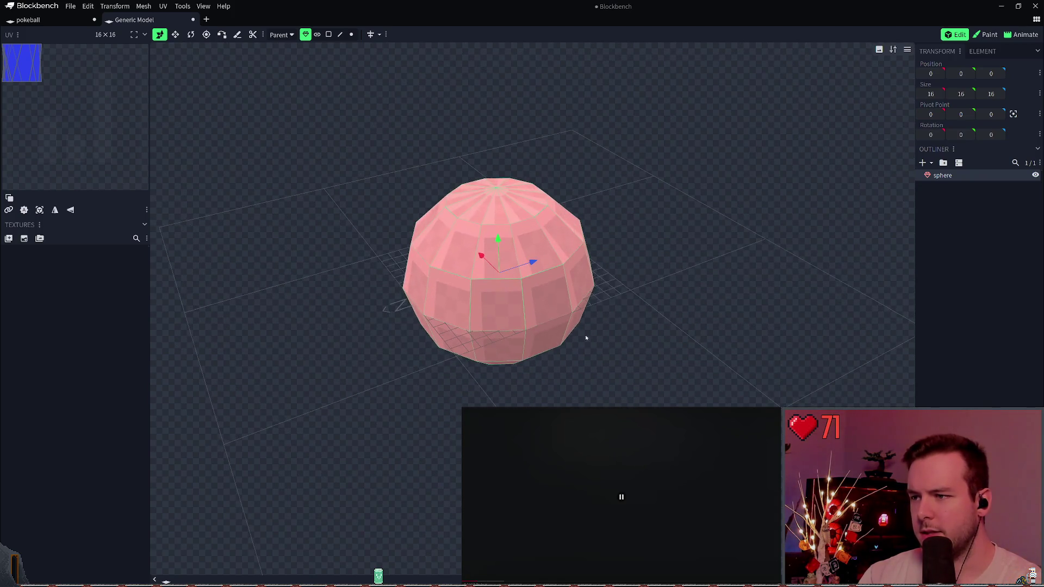
mouse_move(676, 312)
left_mouse_down()
mouse_move(714, 262)
mouse_move(496, 257)
left_mouse_up()
key("space")
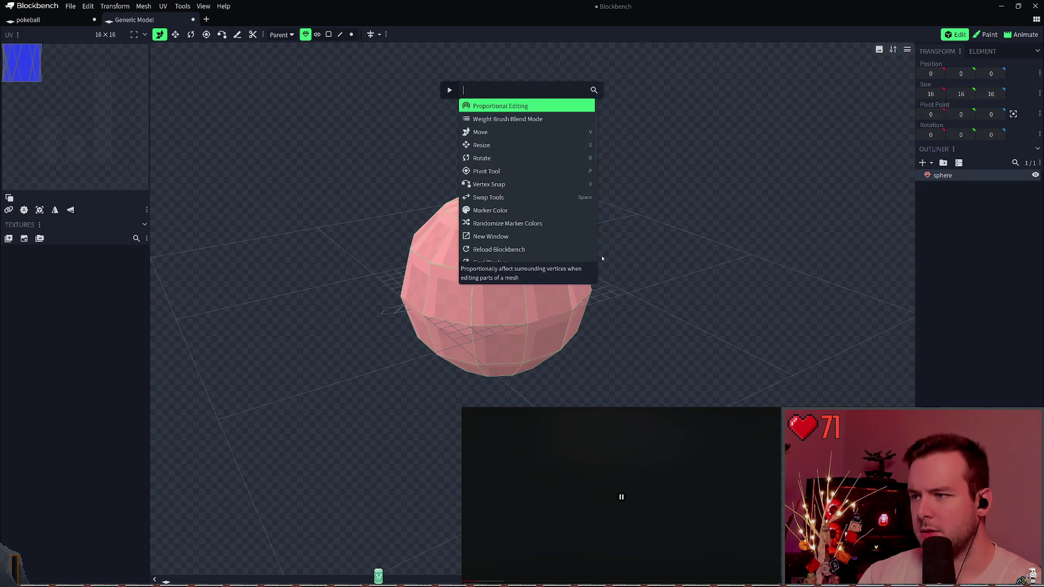
key("Escape")
right_click(496, 257)
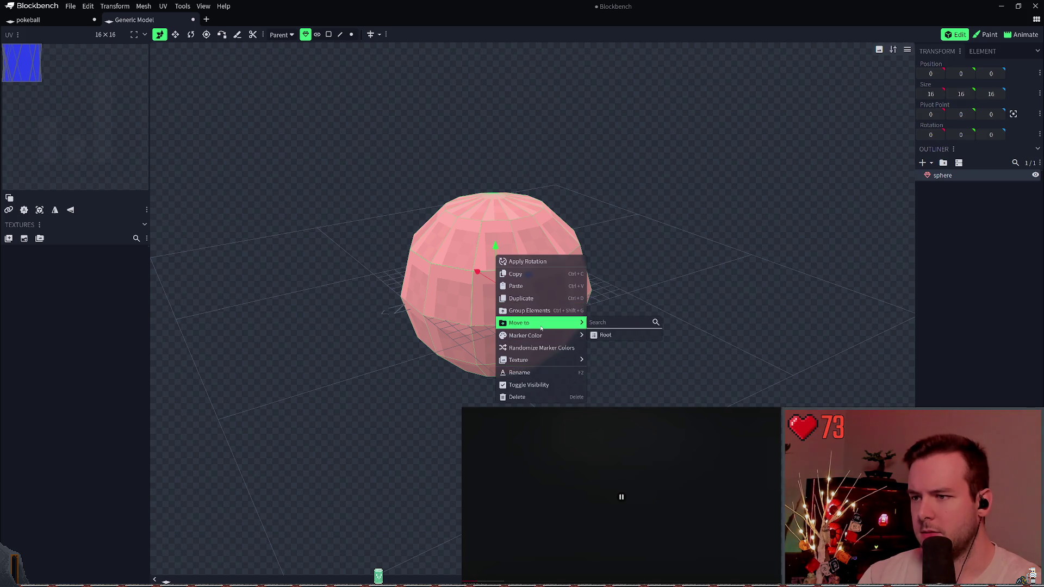
left_click(652, 272)
mouse_move(652, 272)
left_mouse_down()
mouse_move(658, 247)
mouse_move(688, 256)
mouse_move(674, 248)
left_mouse_up()
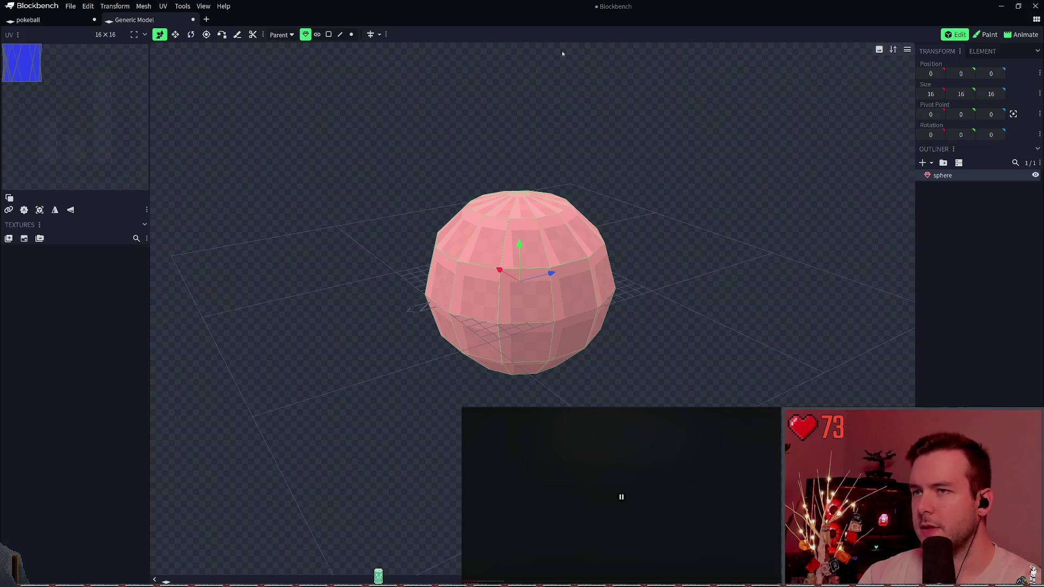
left_click(908, 50)
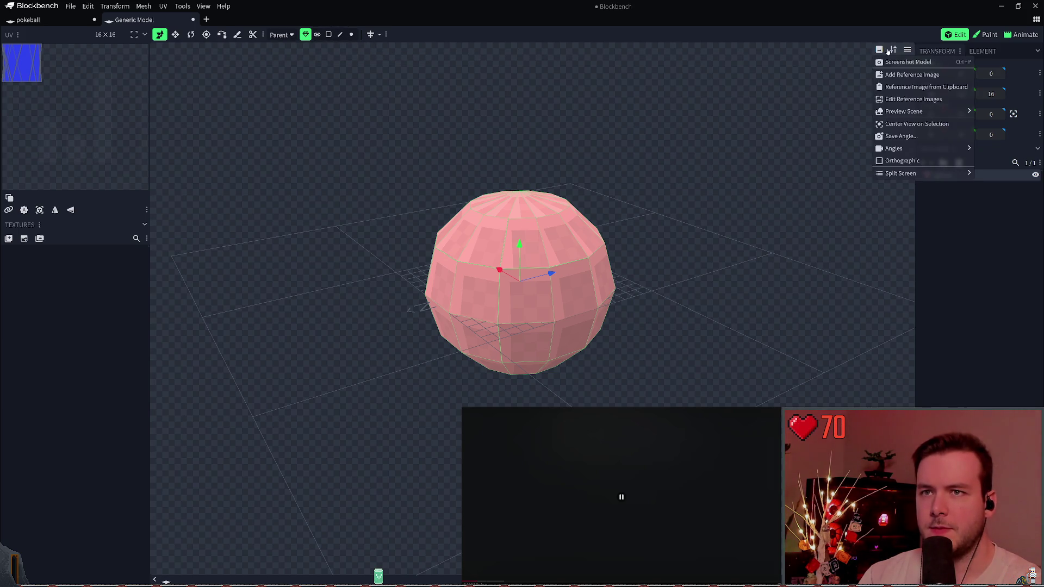
- Toggle the viewport shading to Wireframe and then back to Textured
left_click(894, 50)
left_click(893, 50)
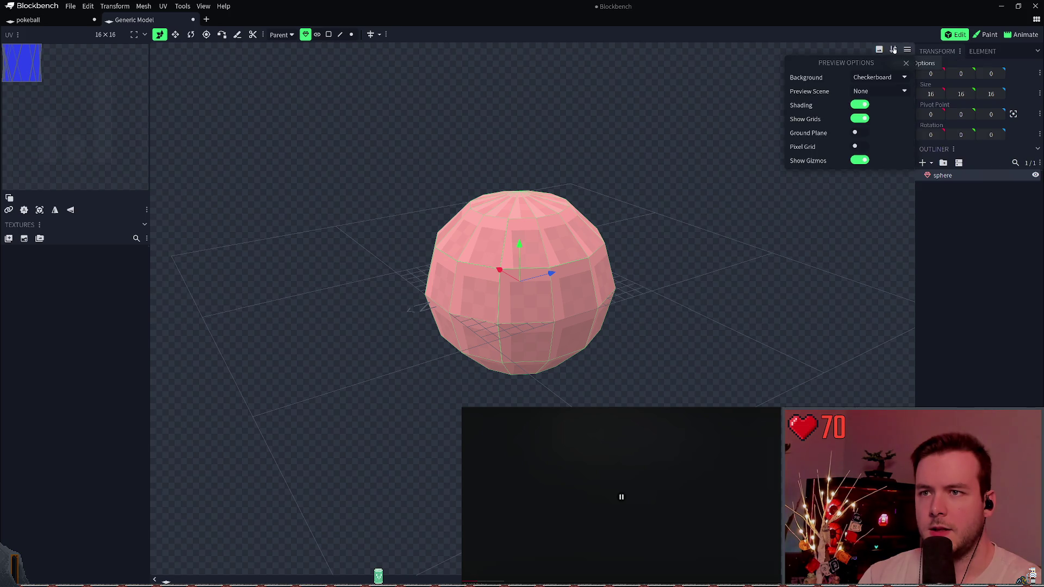
left_click(877, 51)
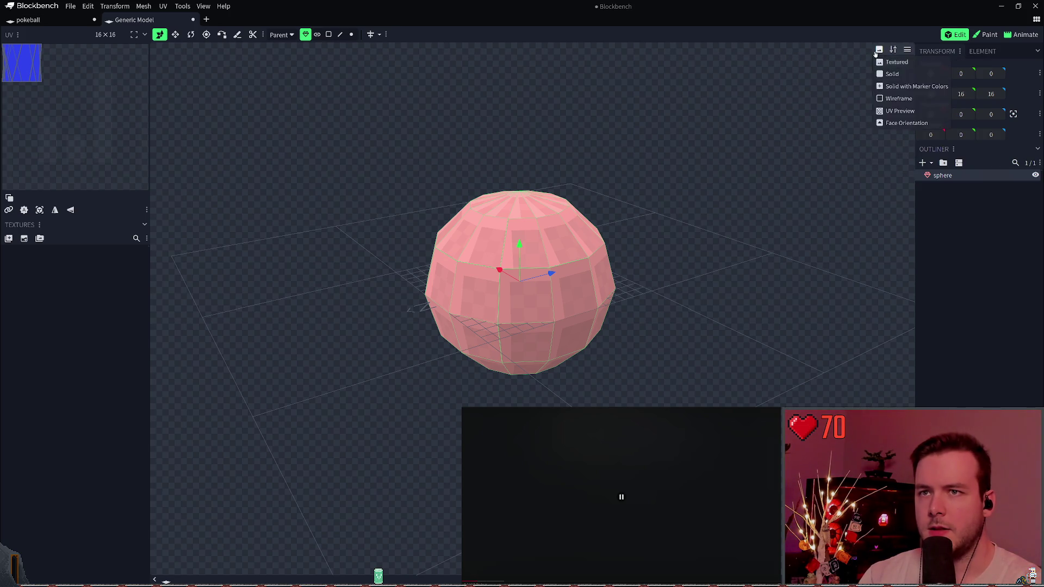
left_click(879, 50)
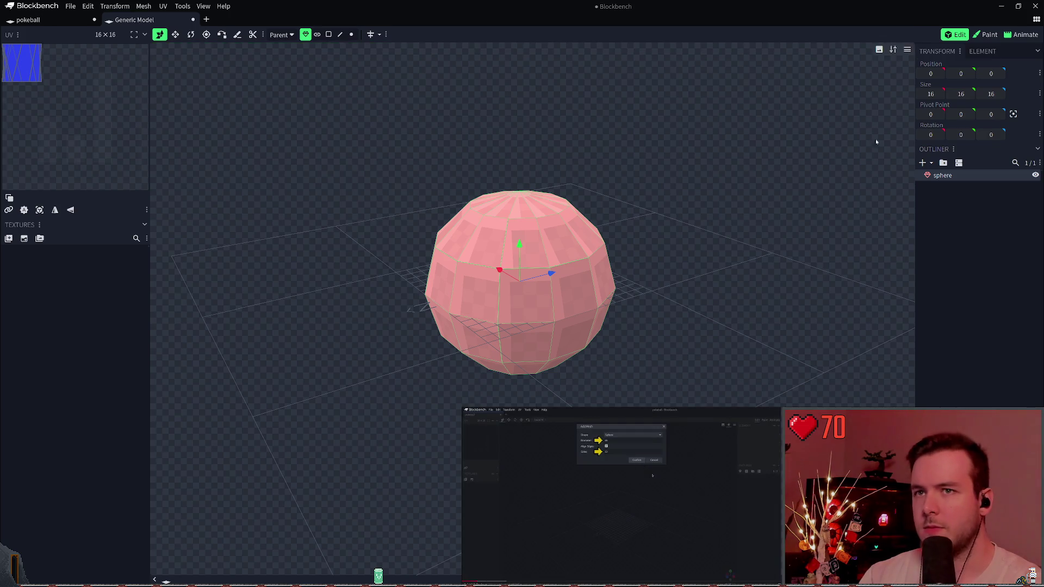
left_click(880, 50)
left_click(902, 98)
left_click(880, 50)
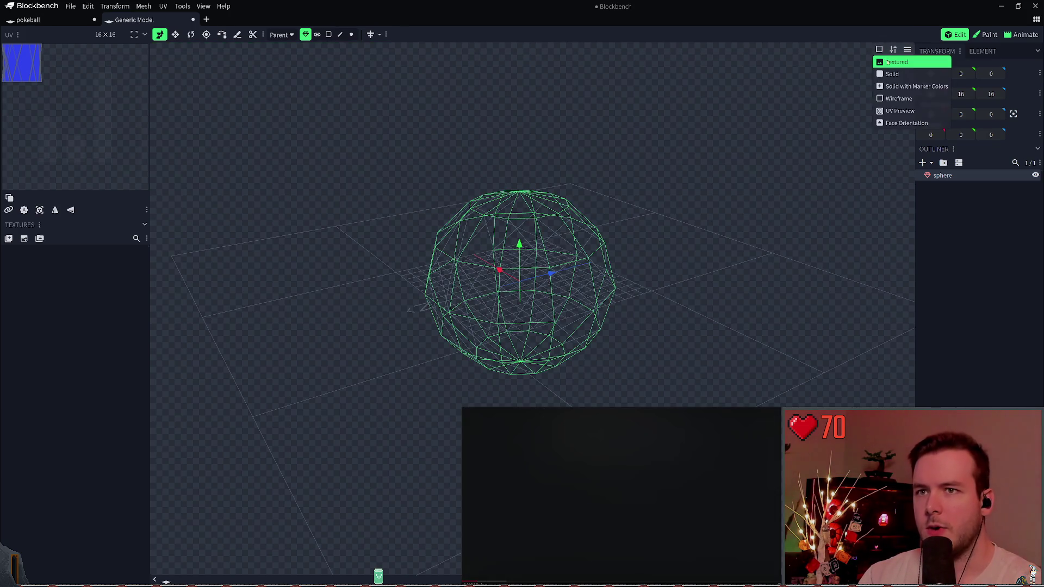
left_click(902, 60)
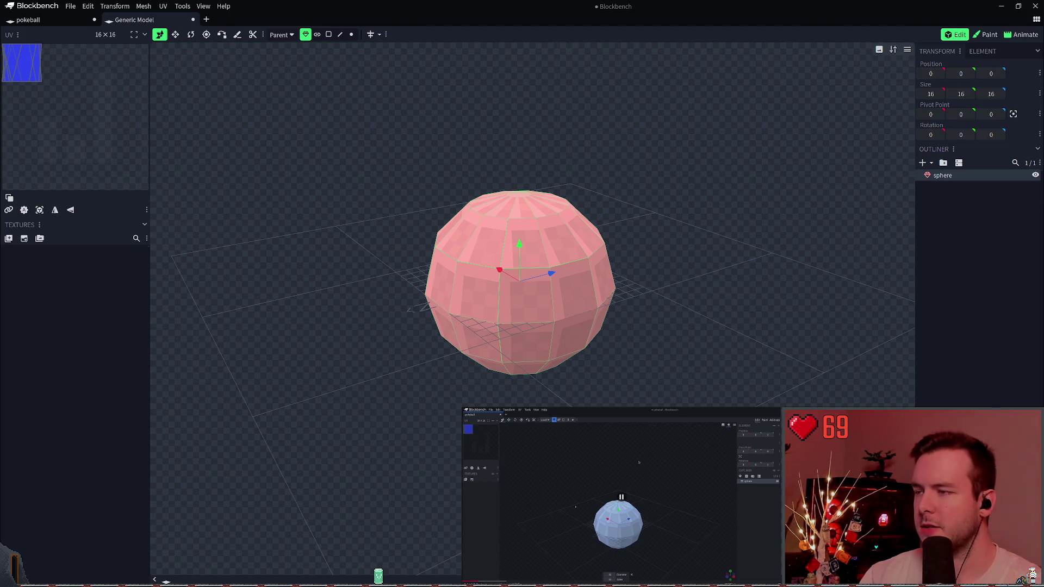
- In Settings, turn on Streamer Mode under General and start editing the edit-session username
left_click(71, 6)
mouse_move(104, 168)
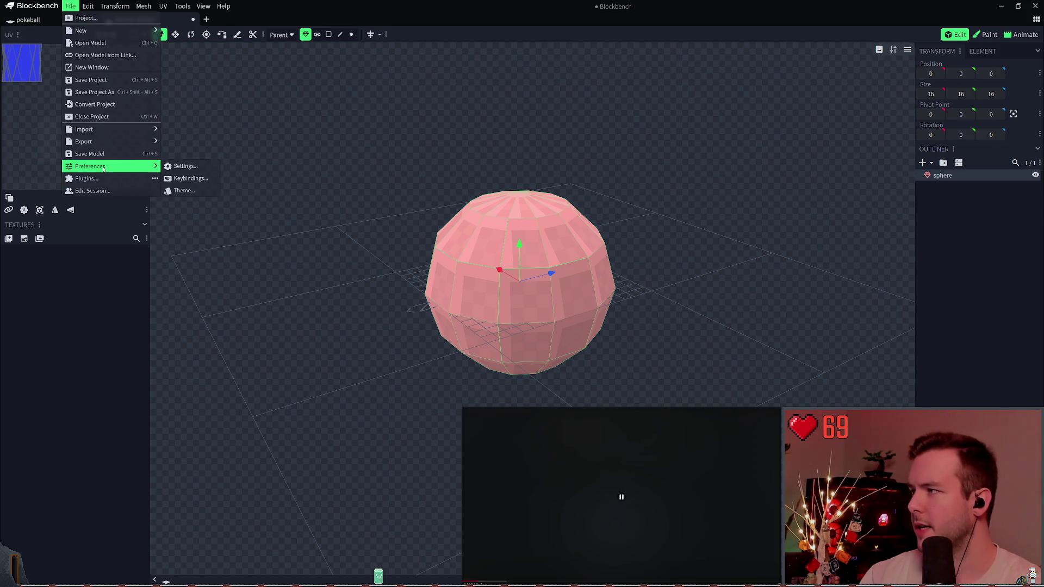
left_click(184, 166)
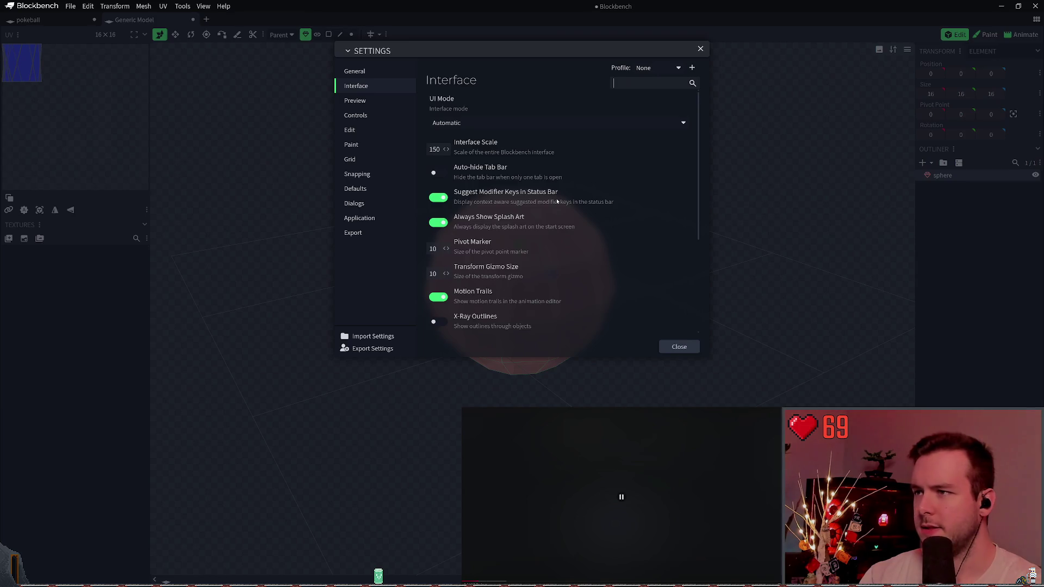
left_click(364, 115)
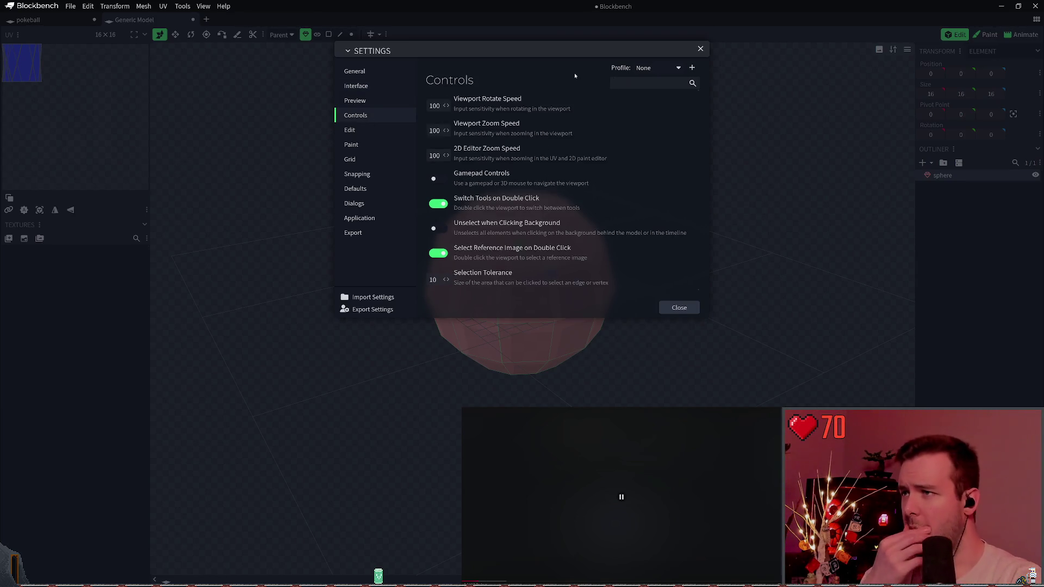
left_click(677, 69)
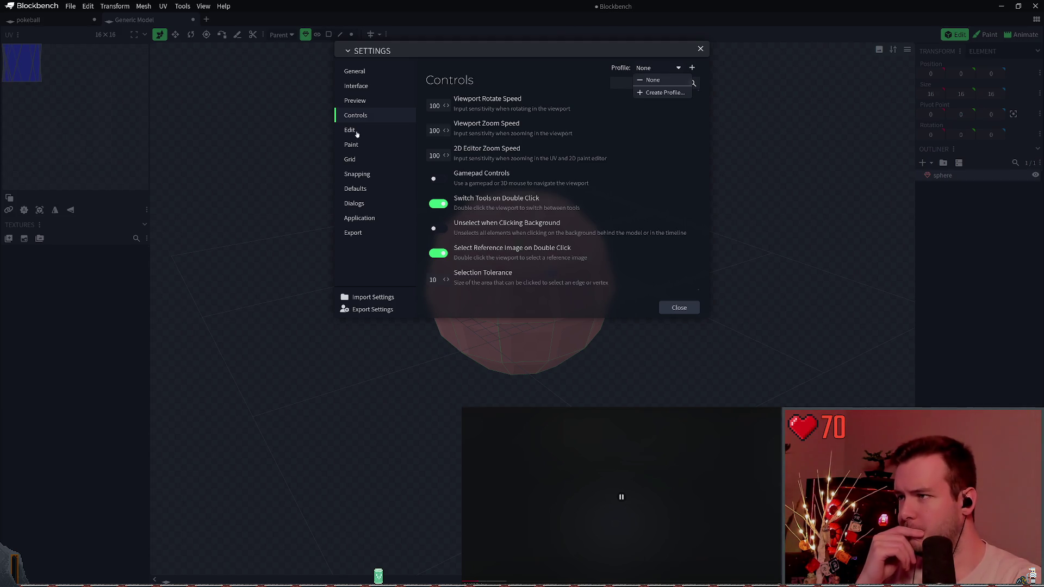
left_click(355, 71)
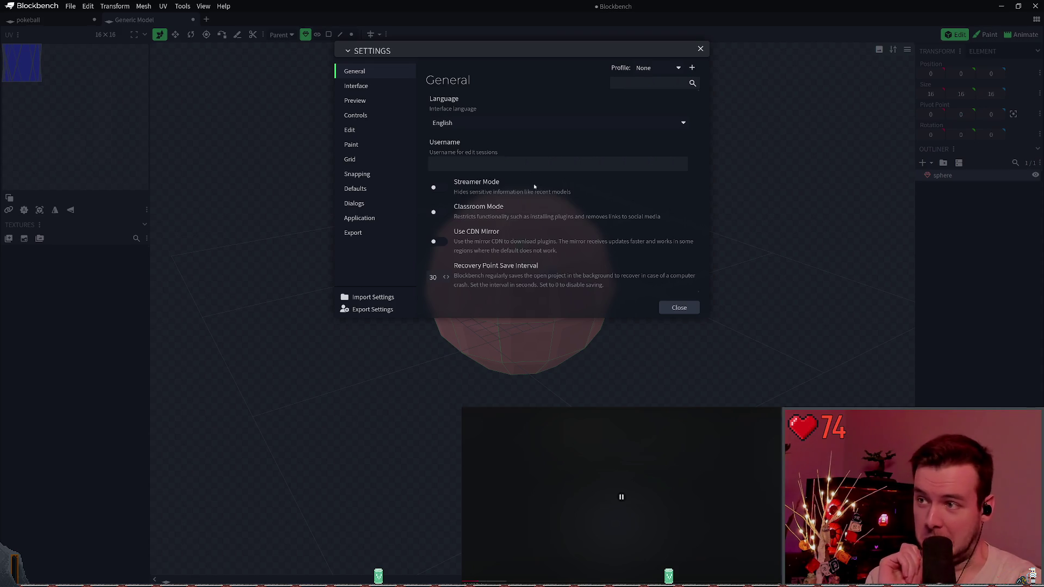
left_click(450, 192)
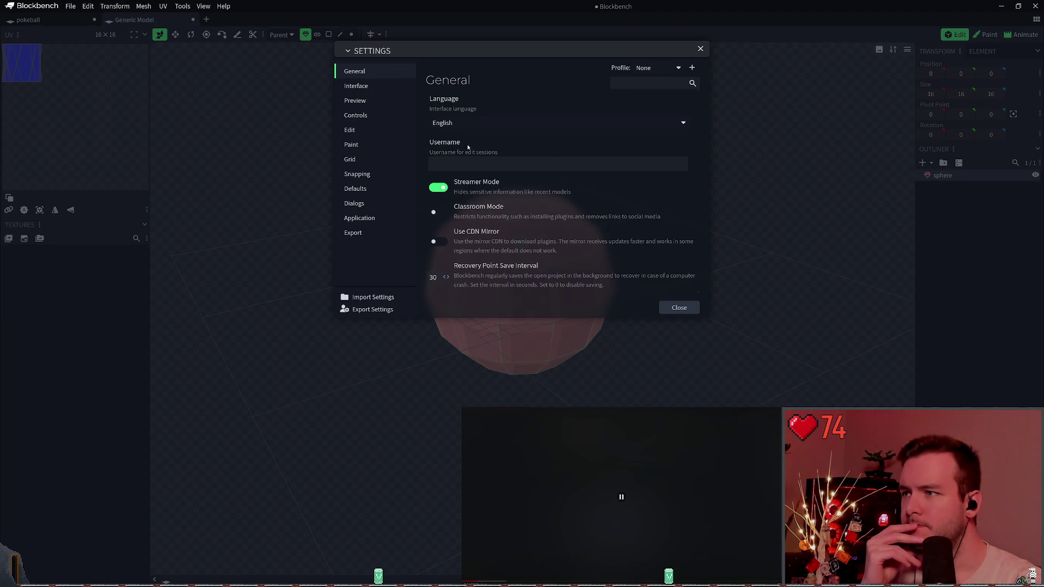
left_click(444, 164)
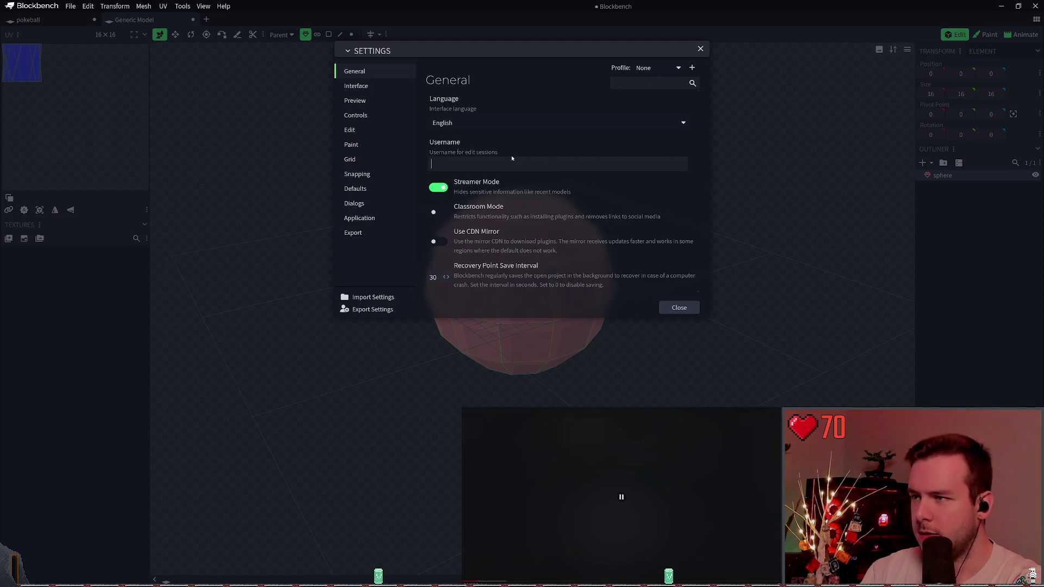
- Review the Interface (UI Mode left on Automatic), Preview, Edit, Application and Defaults settings pages
left_click(383, 93)
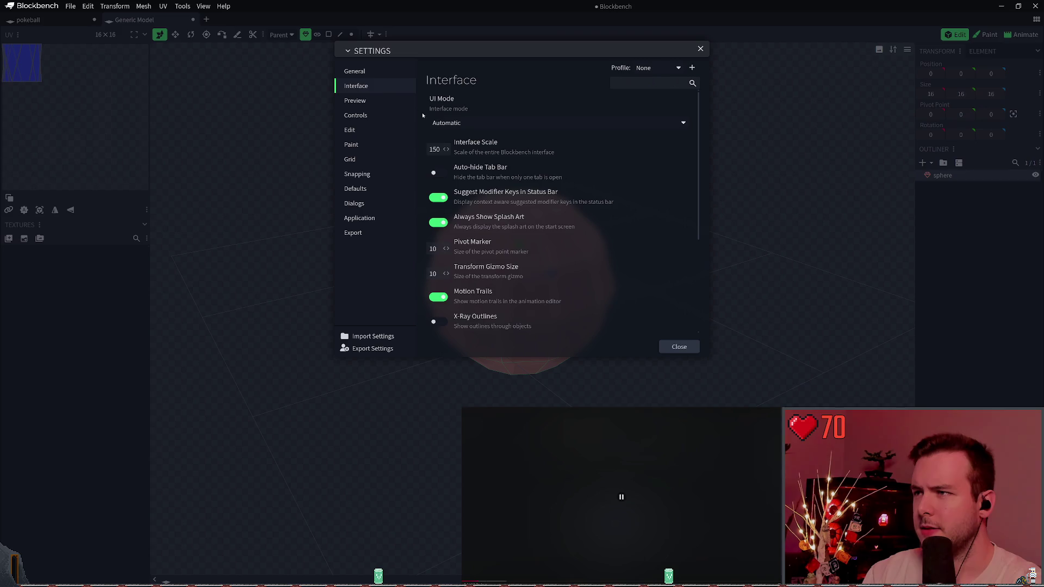
left_click(457, 123)
left_click(479, 99)
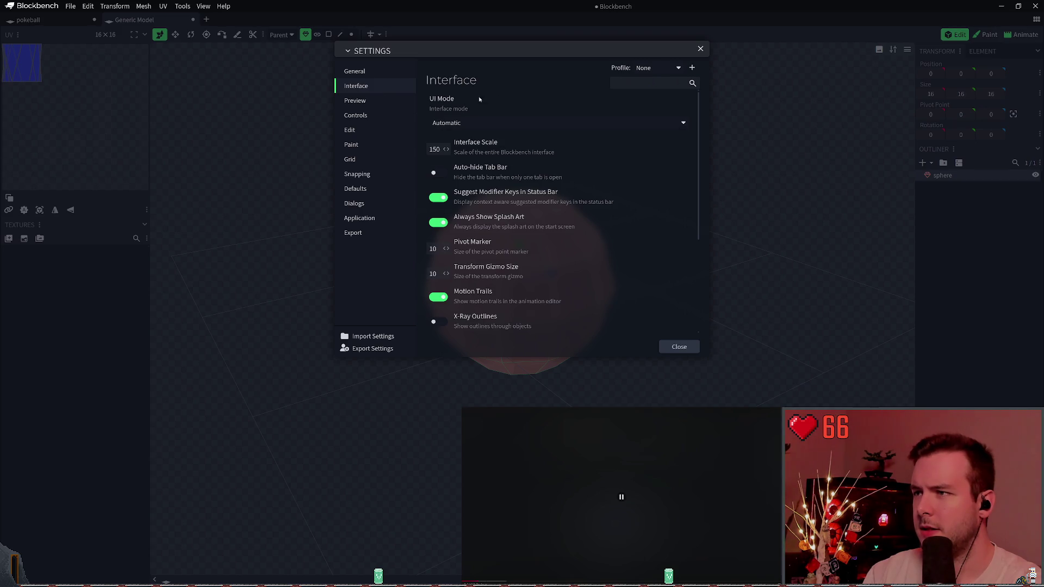
left_click(357, 100)
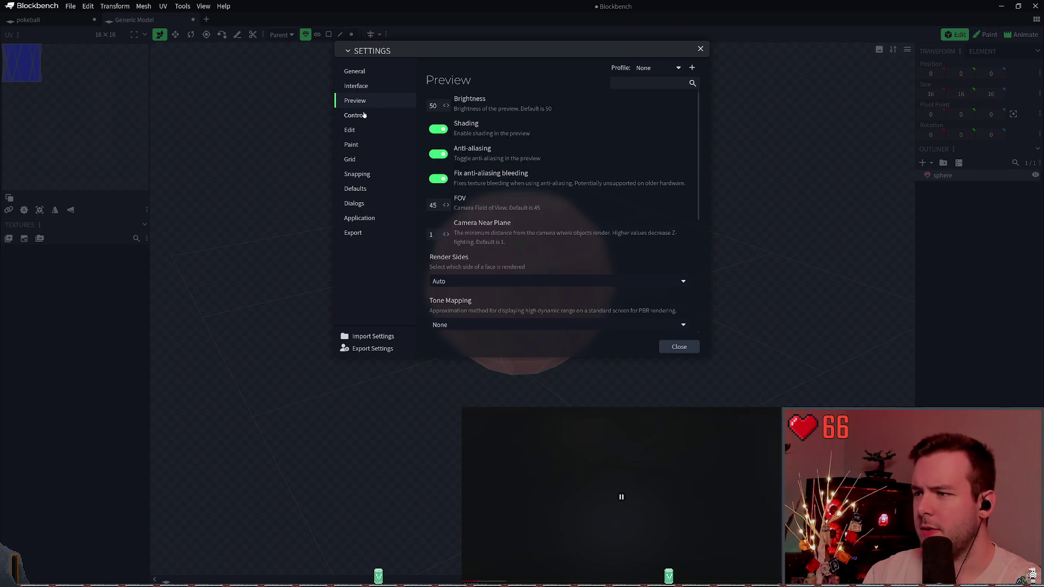
left_click(352, 131)
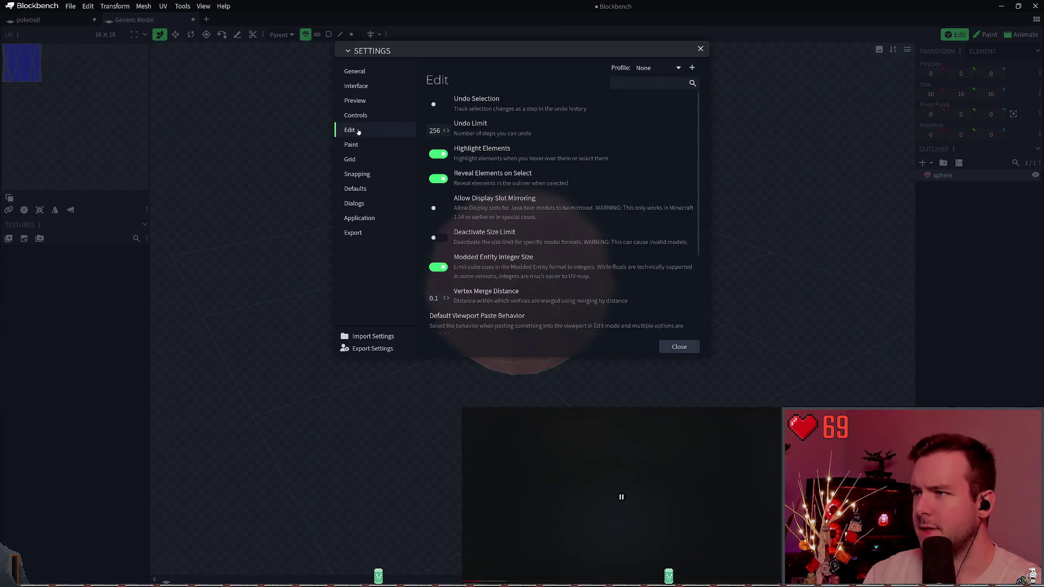
left_click(360, 217)
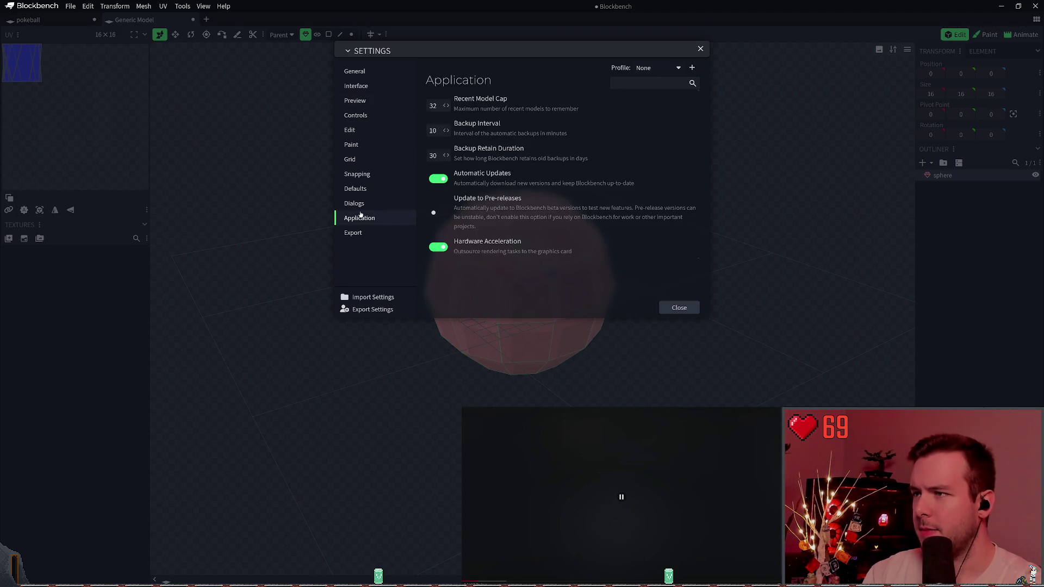
left_click(358, 188)
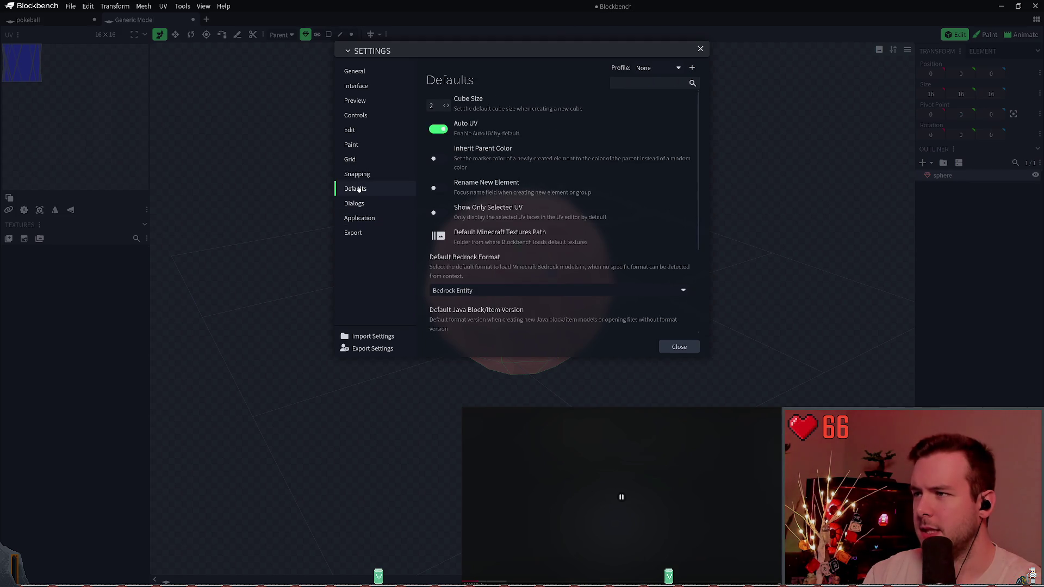
scroll(634, 252, "down", 3)
scroll(459, 192, "up", 3)
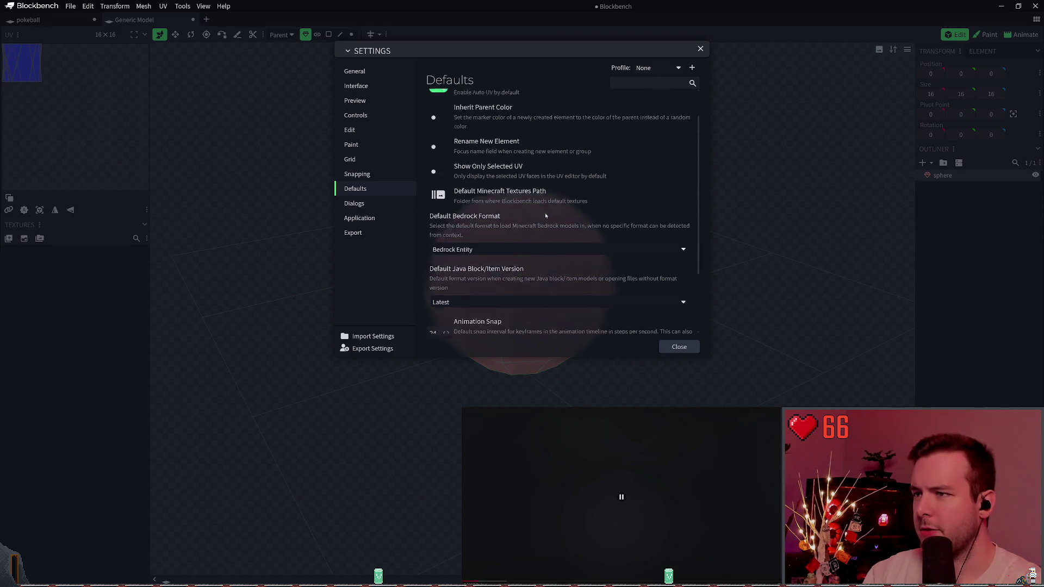
- Browse the Snapping, Grid, Paint, Controls and other pages, return to General, and close Settings
left_click(355, 173)
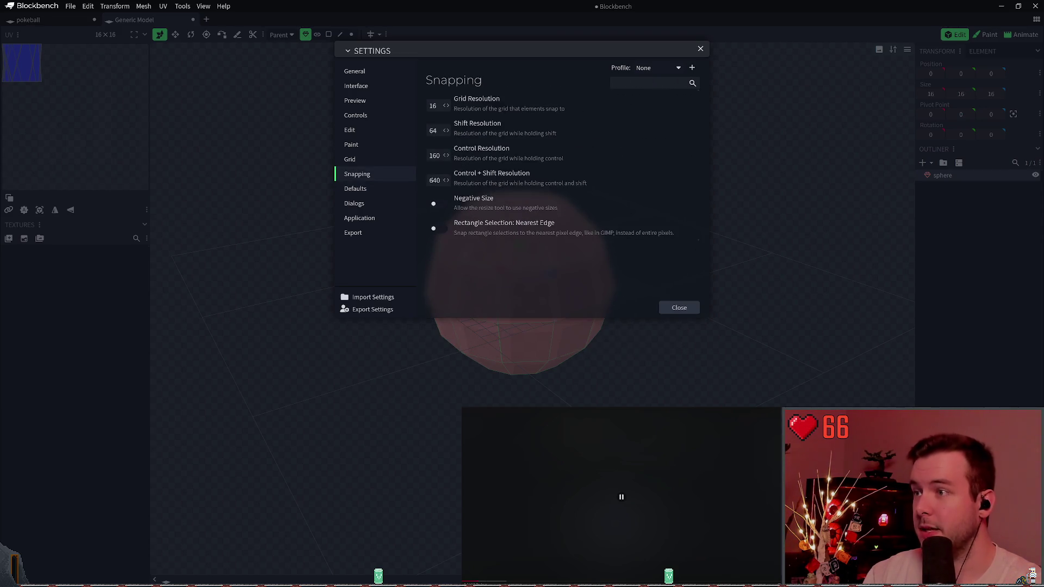
left_click(364, 161)
left_click(366, 146)
left_click(367, 130)
left_click(362, 144)
left_click(375, 190)
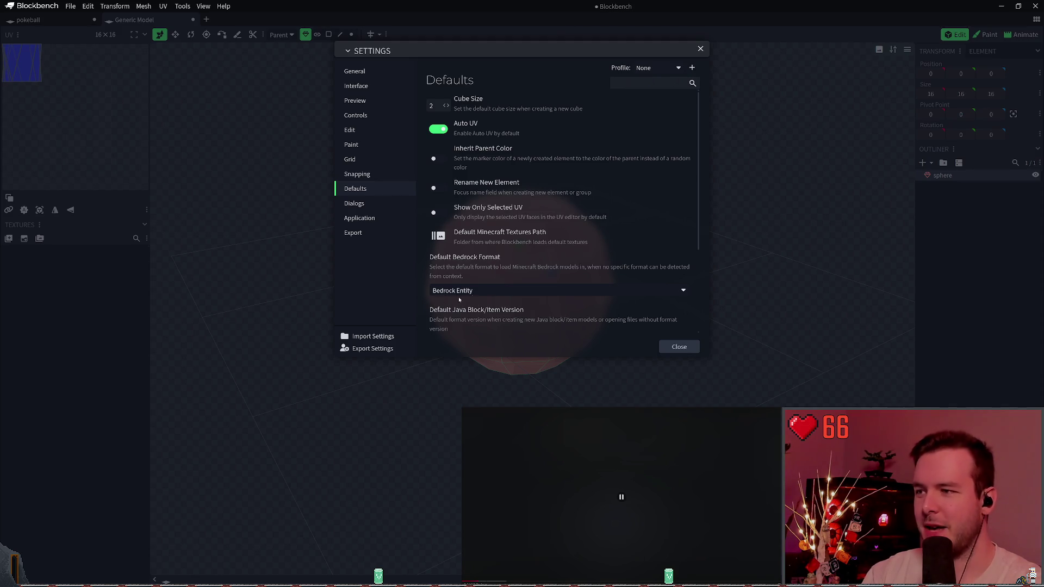
left_click(370, 144)
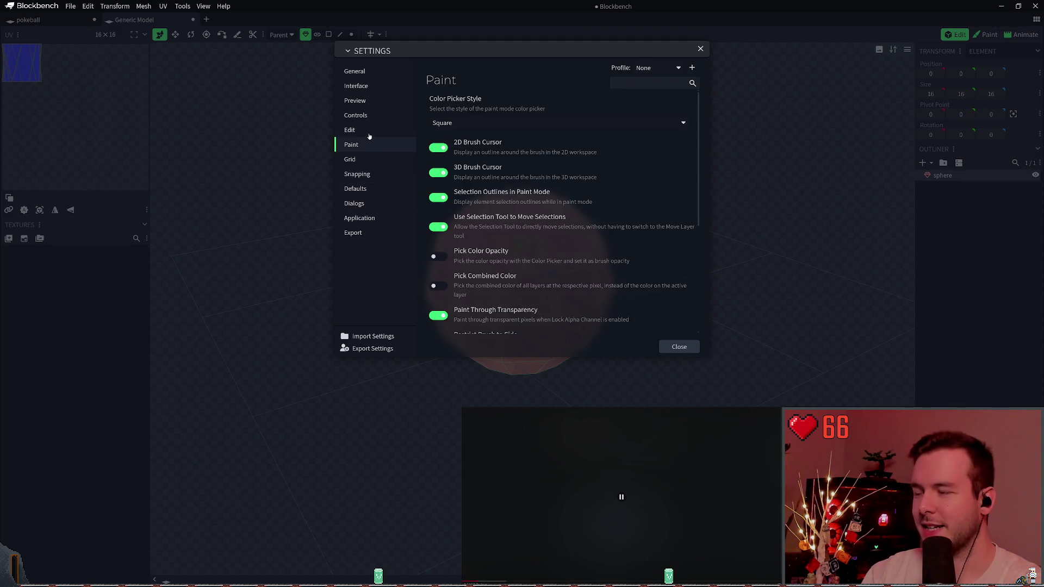
left_click(370, 133)
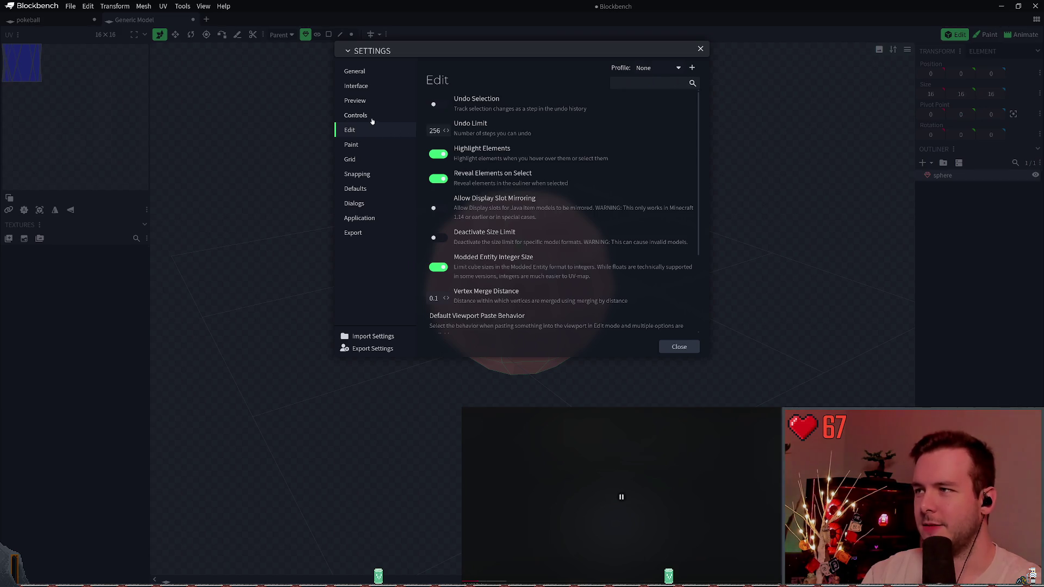
left_click(371, 116)
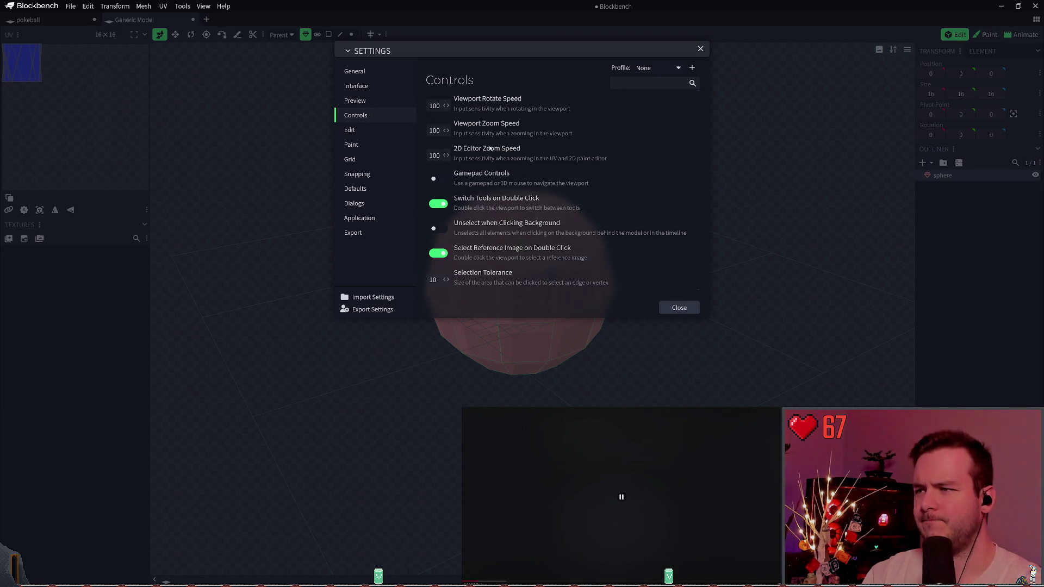
left_click(372, 102)
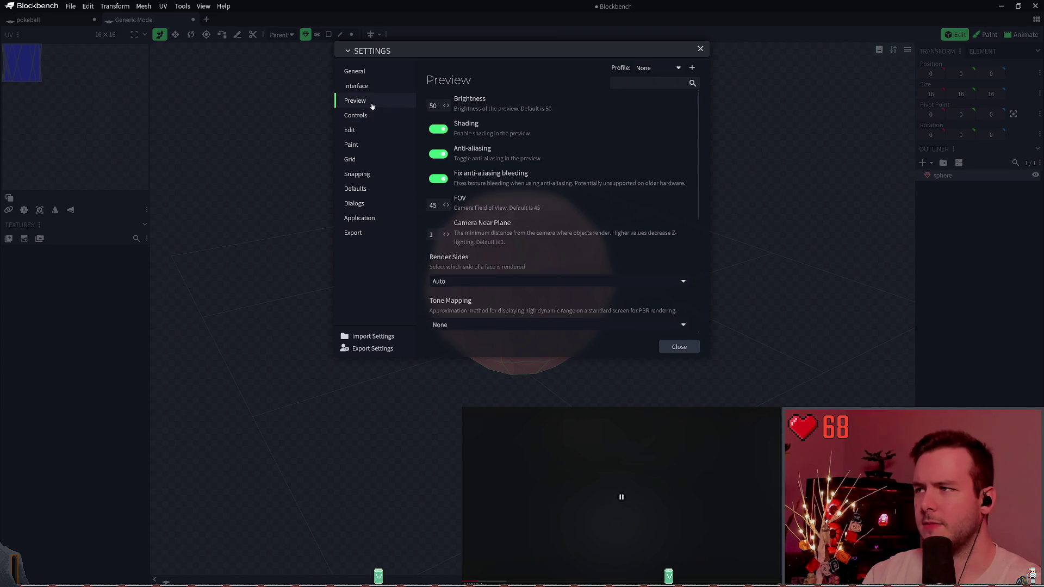
left_click(371, 91)
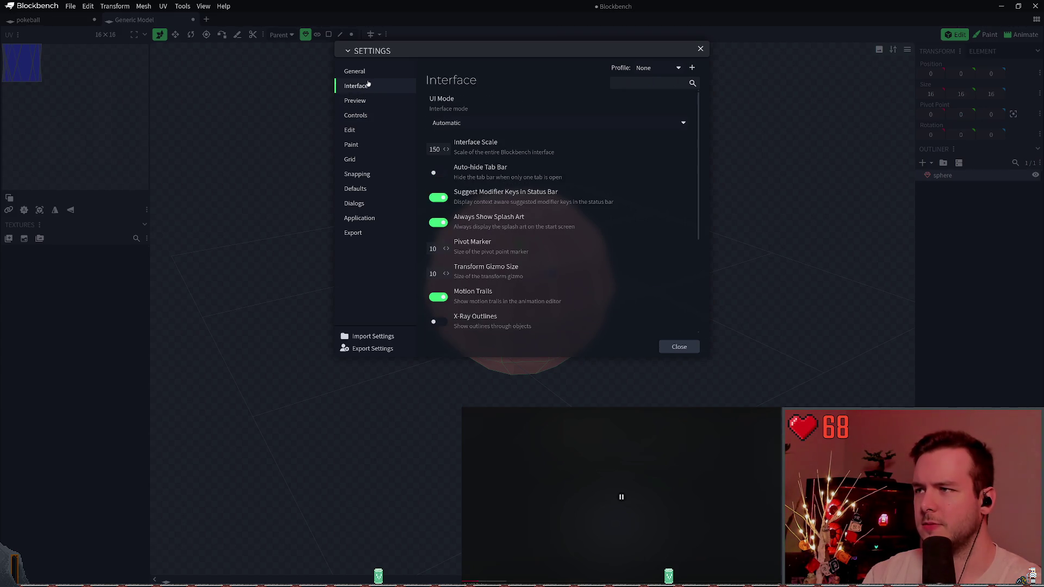
left_click(361, 72)
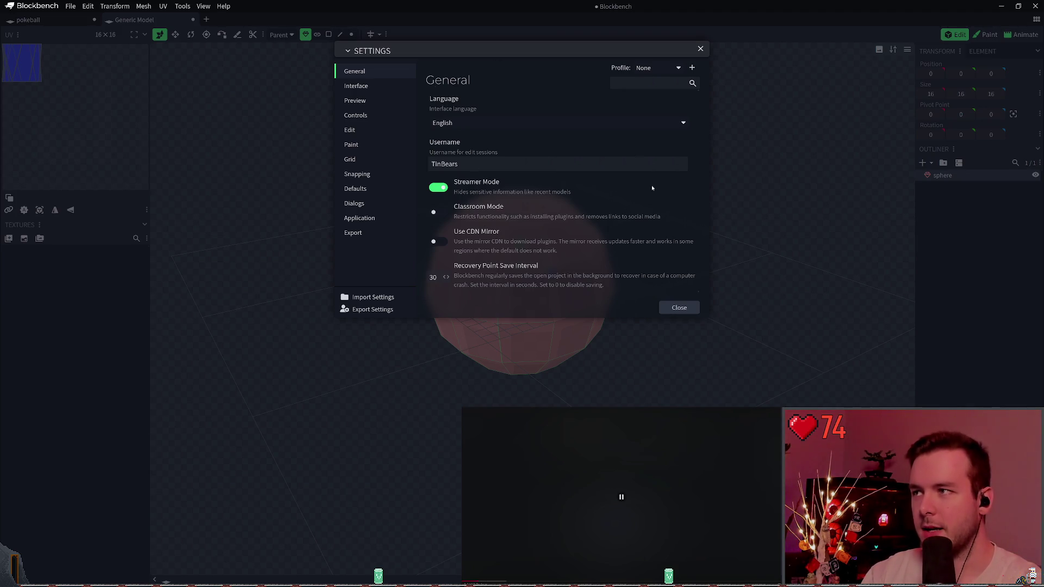
left_click(678, 308)
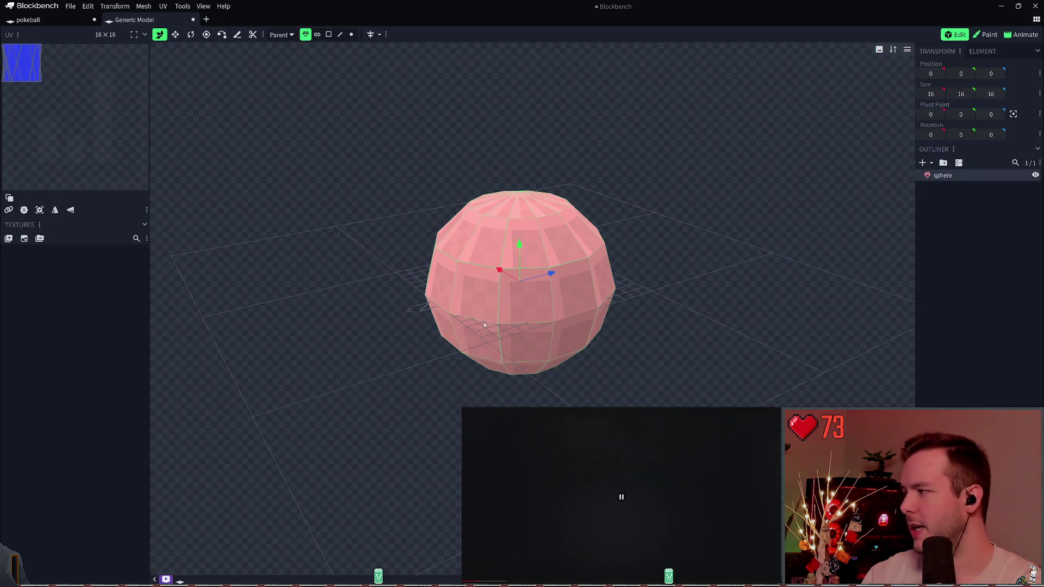
mouse_move(671, 256)
left_mouse_down()
mouse_move(645, 197)
mouse_move(681, 308)
mouse_move(680, 250)
mouse_move(634, 230)
left_mouse_up()
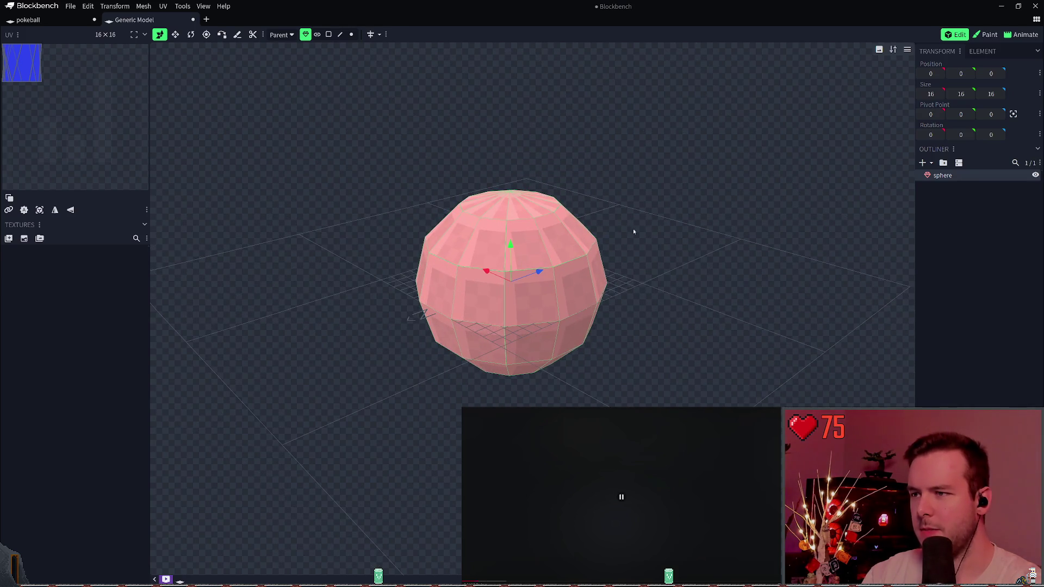
mouse_move(669, 264)
left_mouse_down()
mouse_move(622, 225)
mouse_move(694, 263)
mouse_move(669, 241)
left_mouse_up()
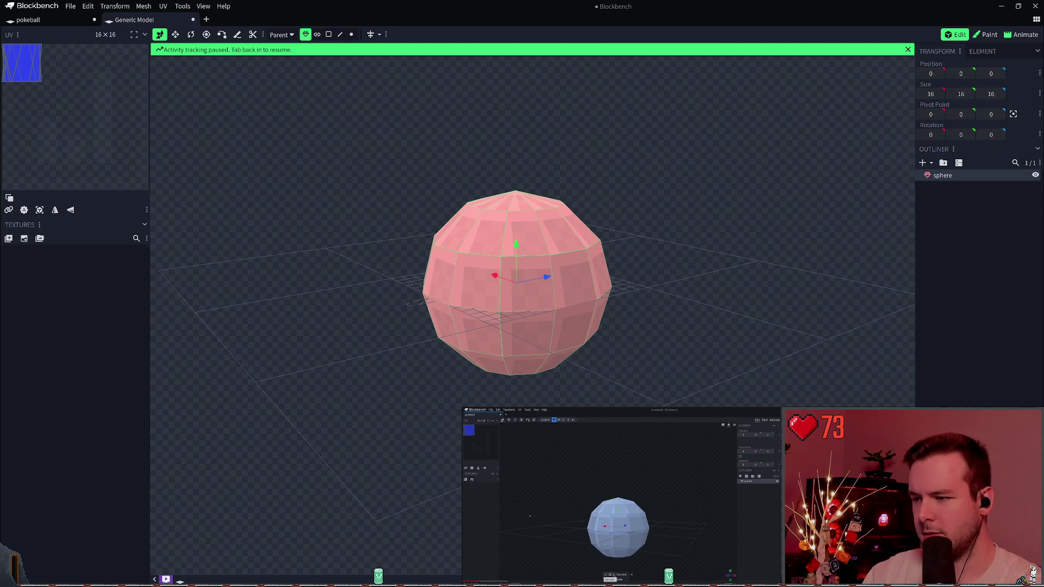
left_click(302, 338)
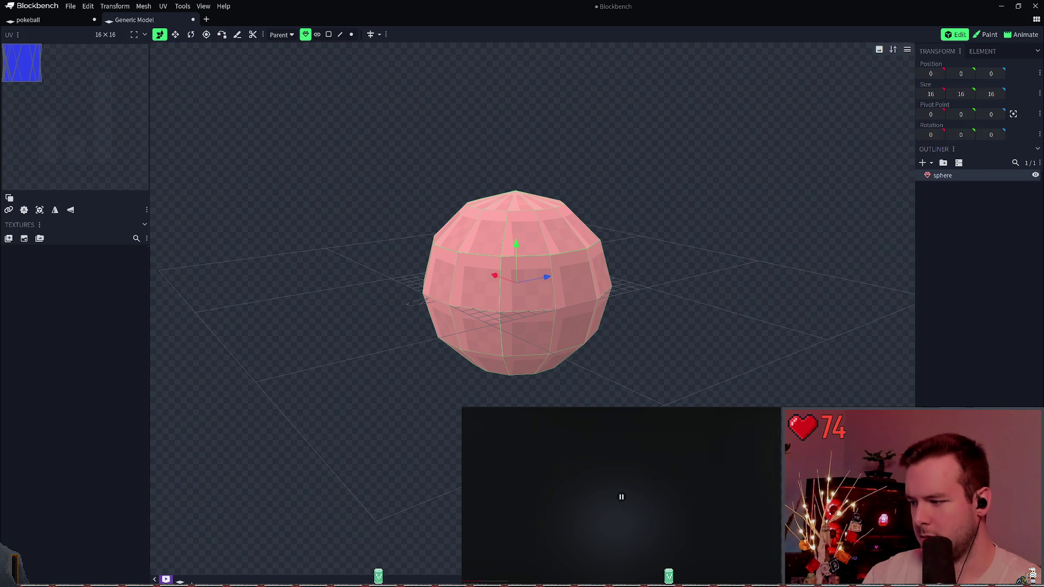
key("ctrl+f")
type("setting: Streamer Mode")
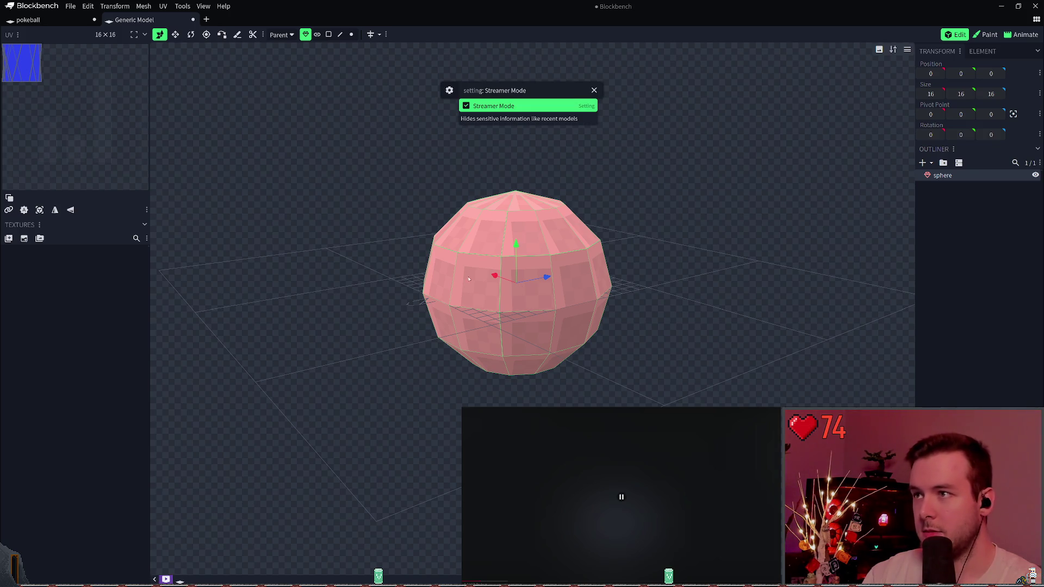
left_click(590, 93)
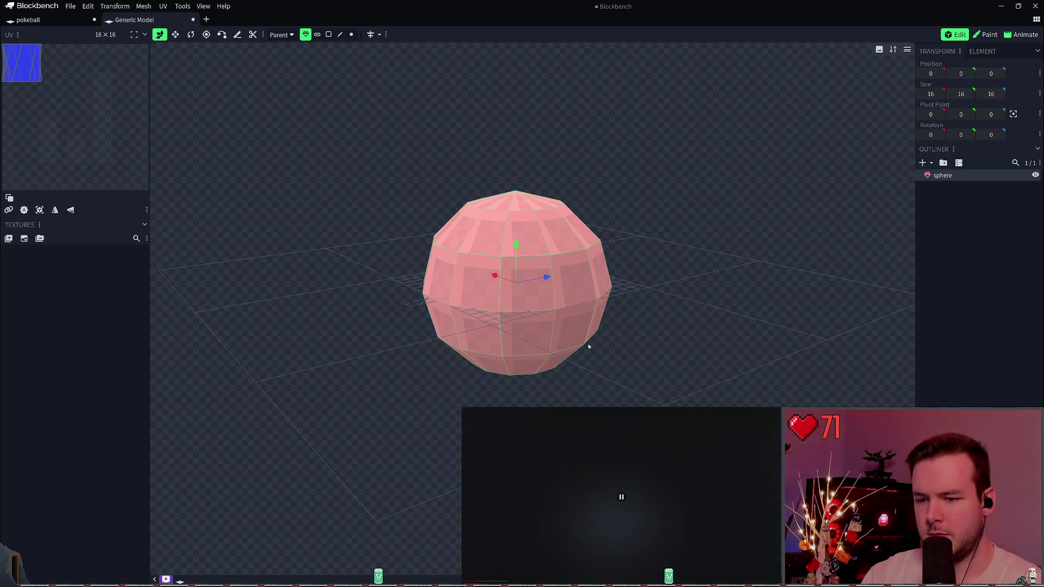
right_click(497, 270)
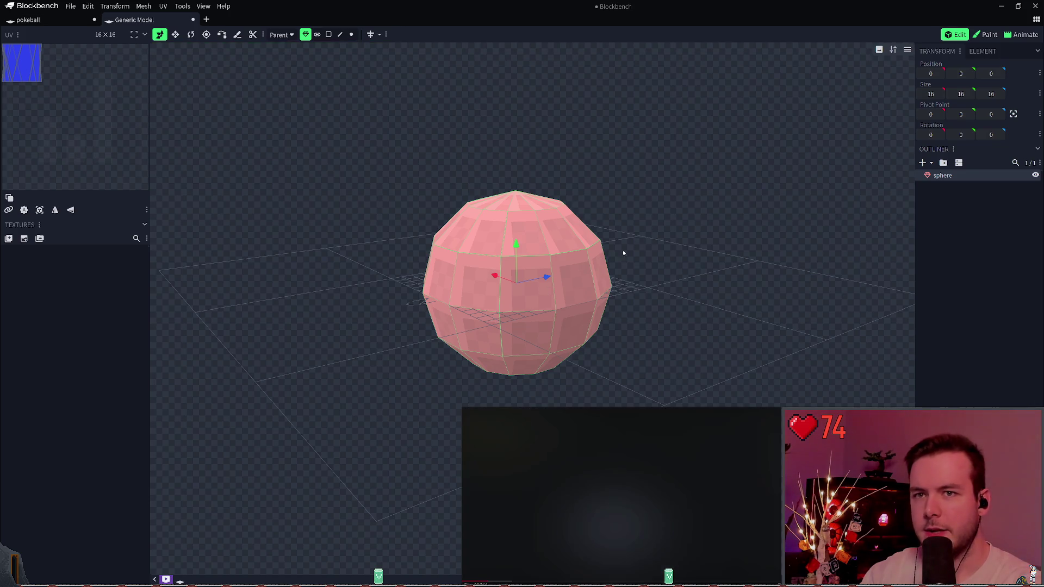
right_click(552, 240)
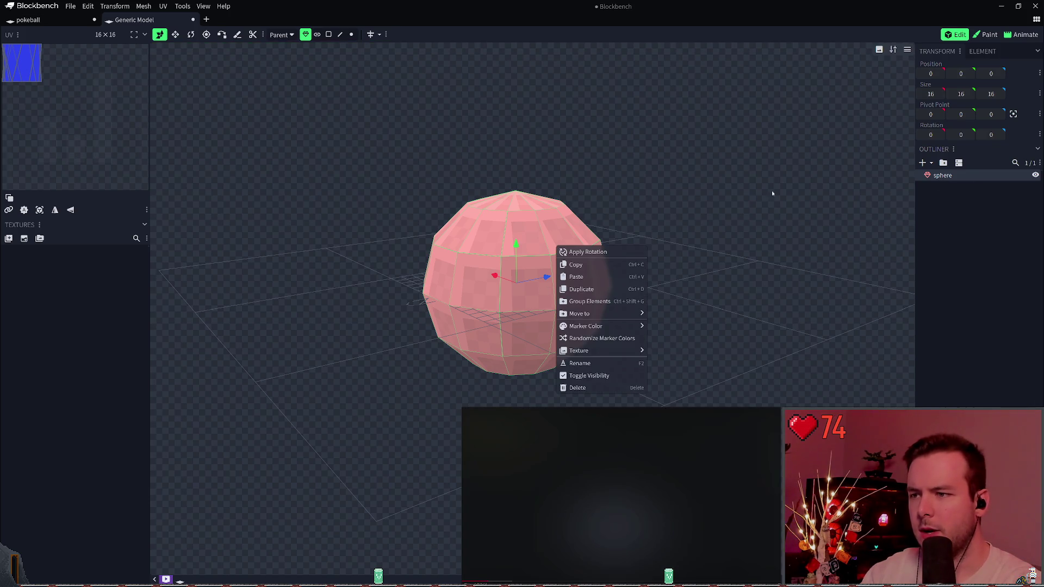
left_click(544, 236)
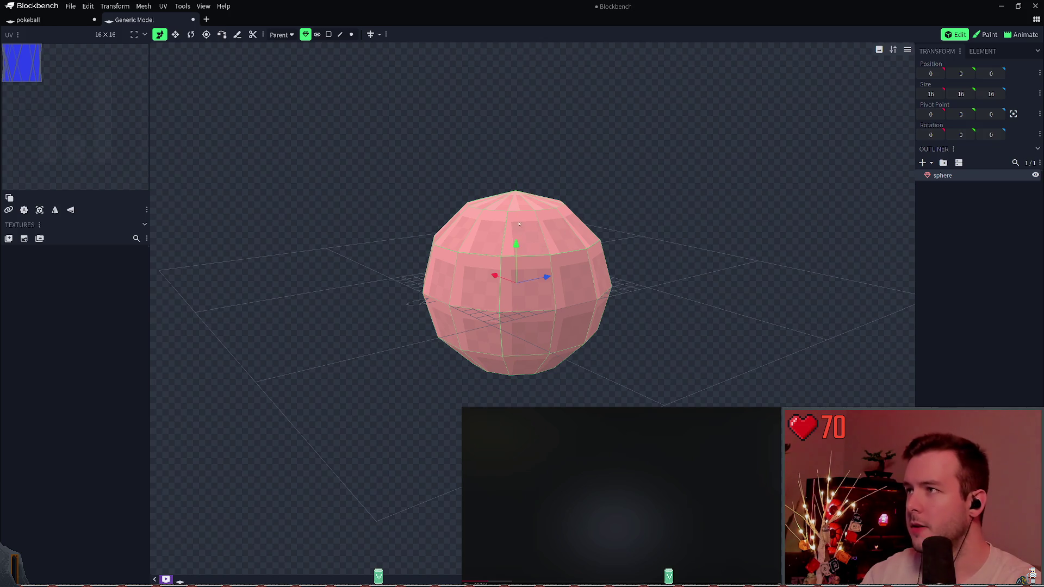
mouse_move(519, 220)
left_mouse_down()
mouse_move(523, 261)
mouse_move(523, 250)
left_mouse_up()
mouse_move(628, 181)
left_mouse_down()
mouse_move(621, 175)
mouse_move(596, 230)
mouse_move(599, 217)
mouse_move(610, 228)
mouse_move(598, 220)
left_mouse_up()
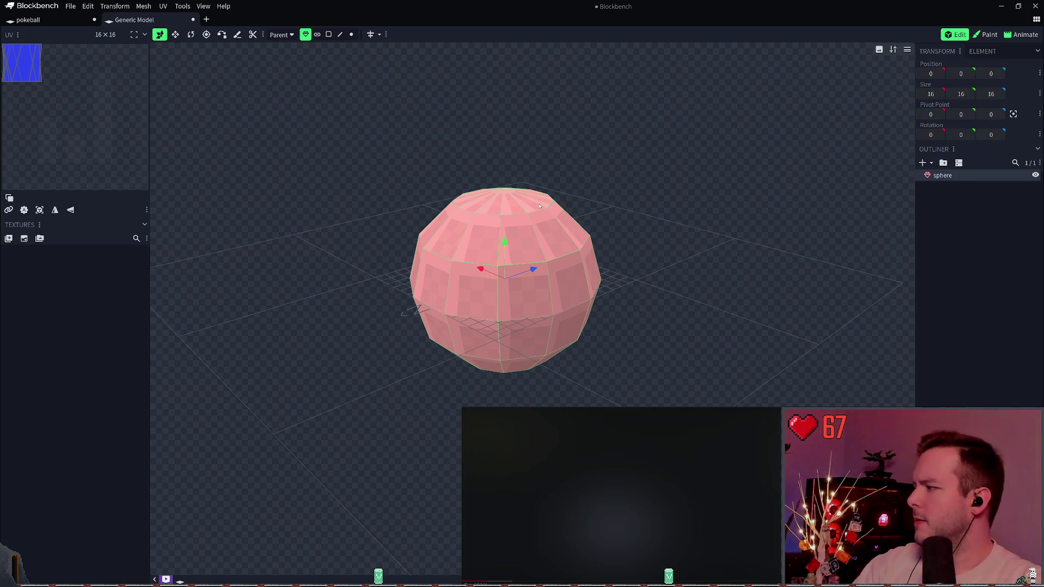
left_click(930, 163)
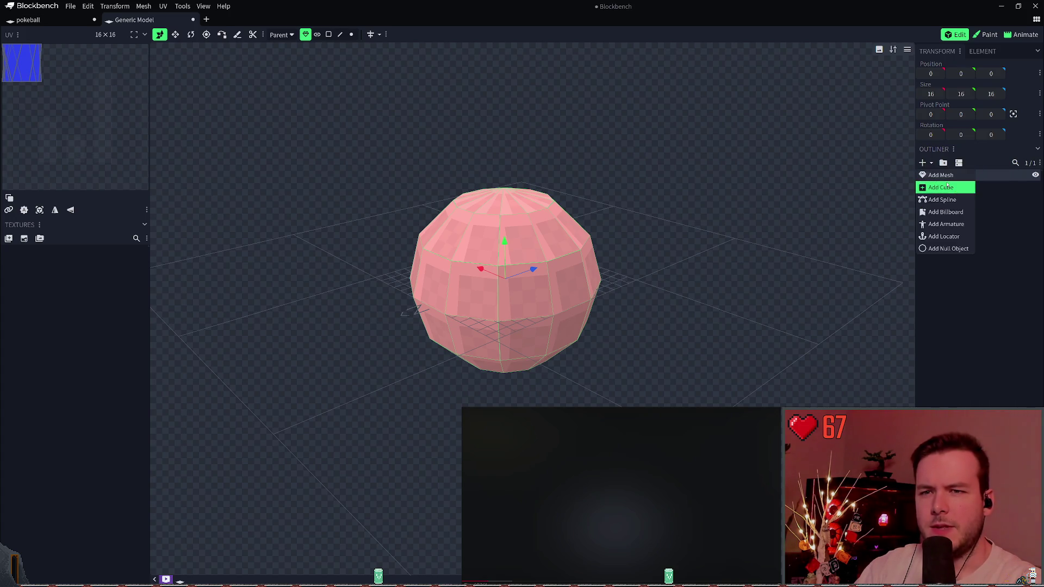
- Add a new 12-sided sphere mesh of diameter 16 and delete the original sphere
left_click(939, 175)
left_click(560, 134)
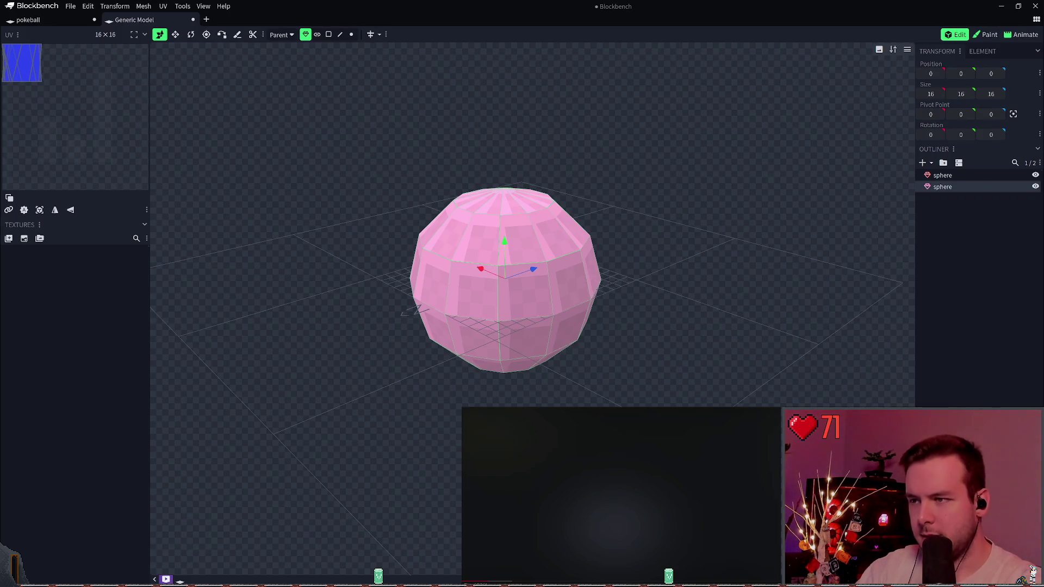
left_click(971, 175)
left_click(795, 355)
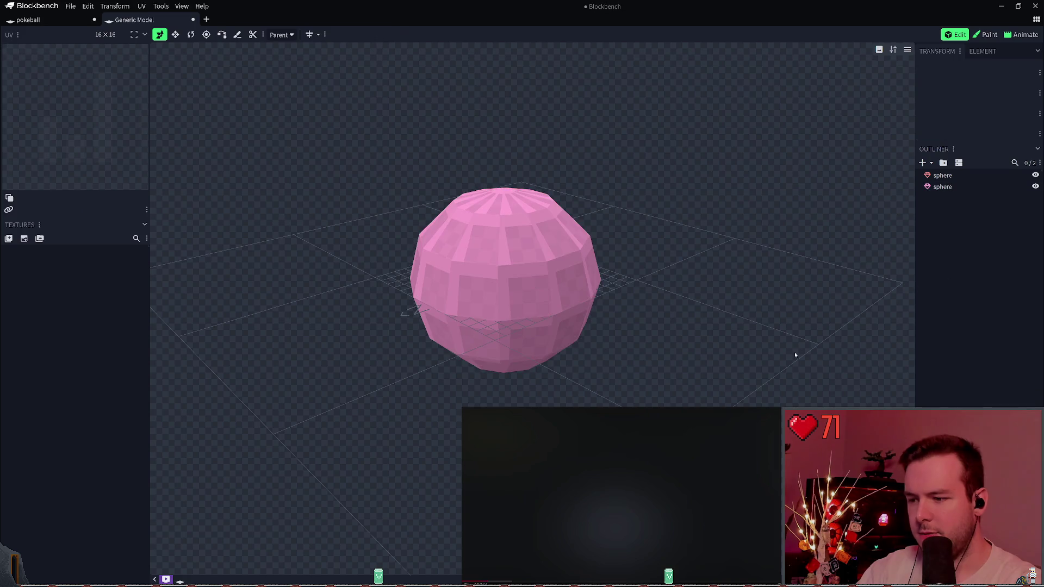
left_click(542, 342)
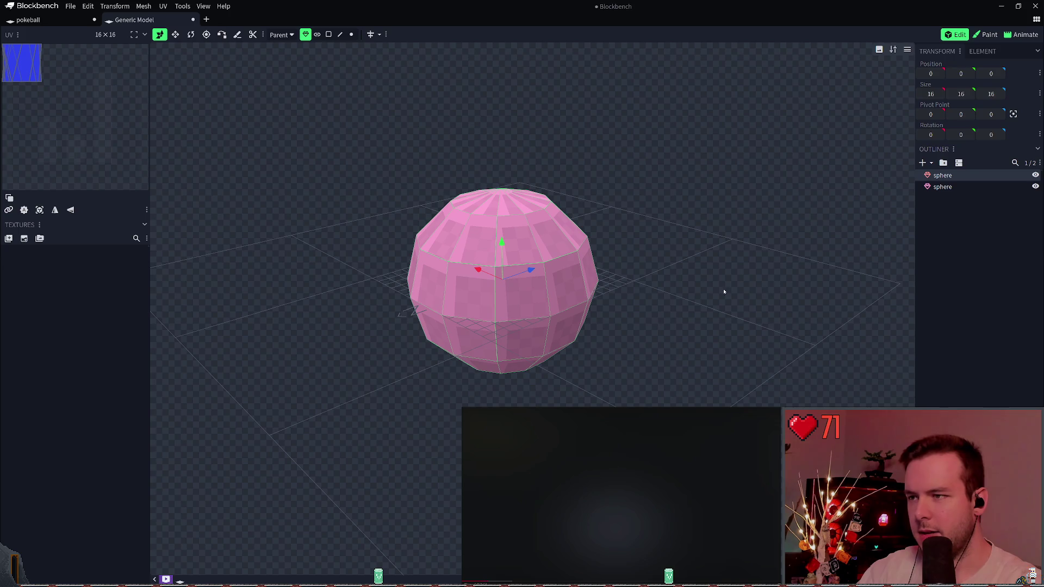
key("Delete")
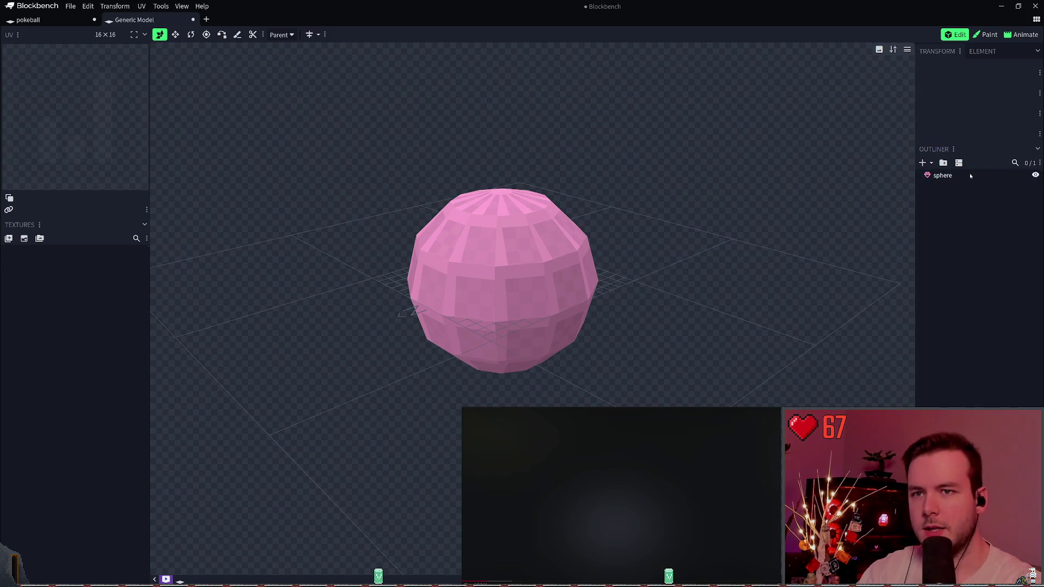
left_click(970, 174)
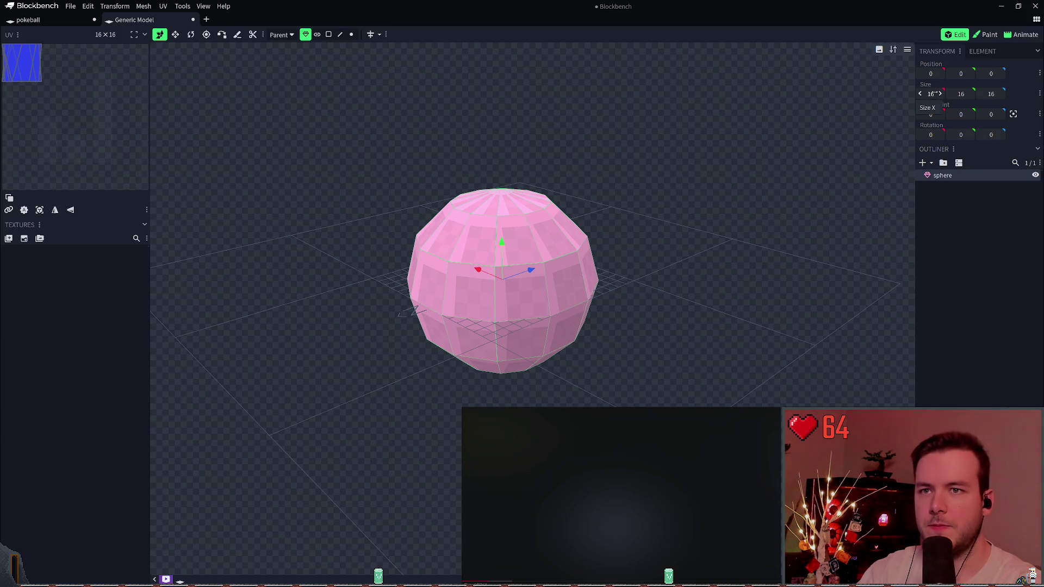
left_click_drag(961, 94, 949, 94)
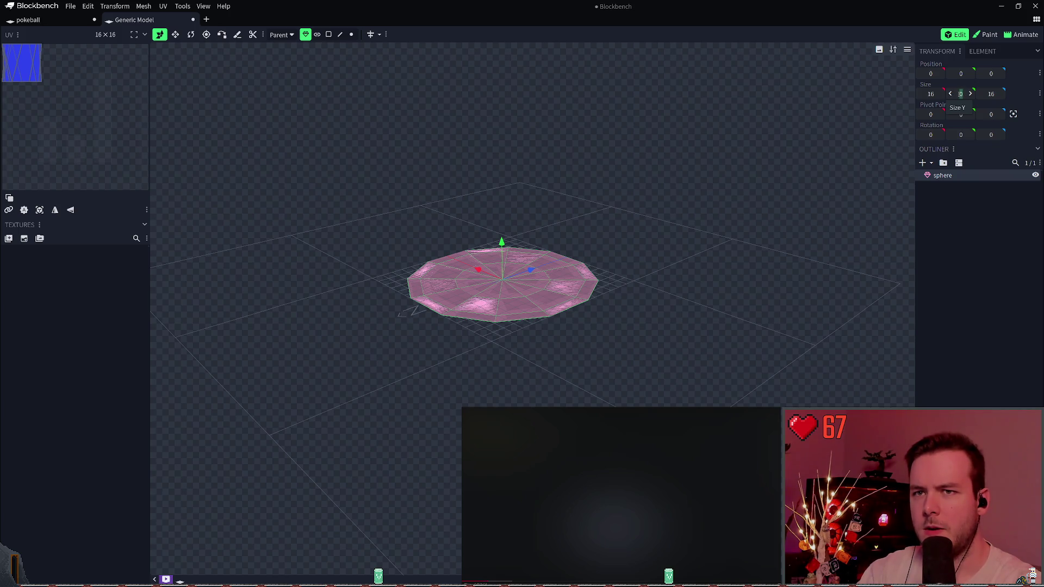
left_click(1013, 228)
left_click(942, 175)
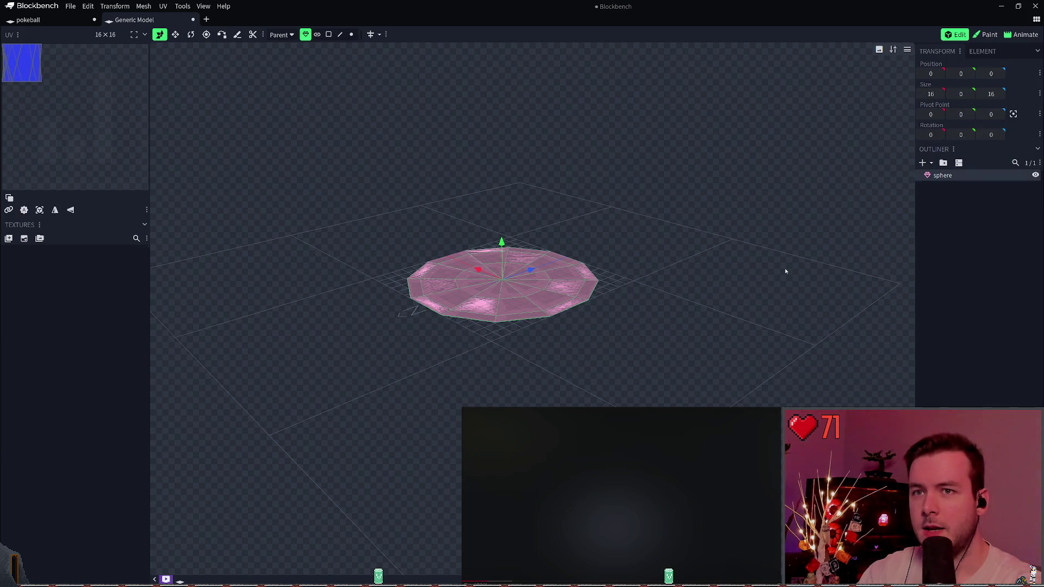
left_click_drag(991, 93, 986, 94)
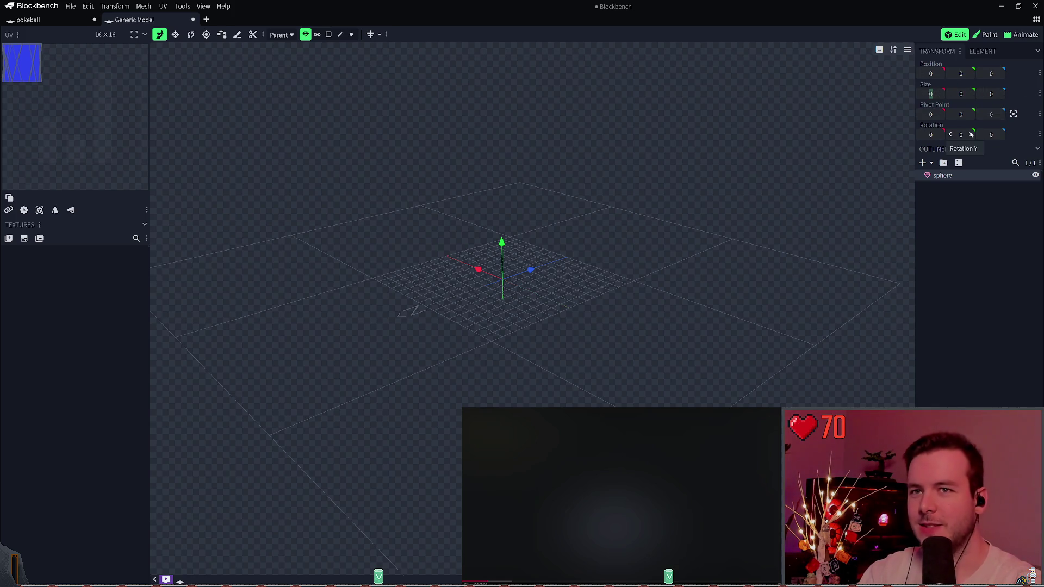
key("Return")
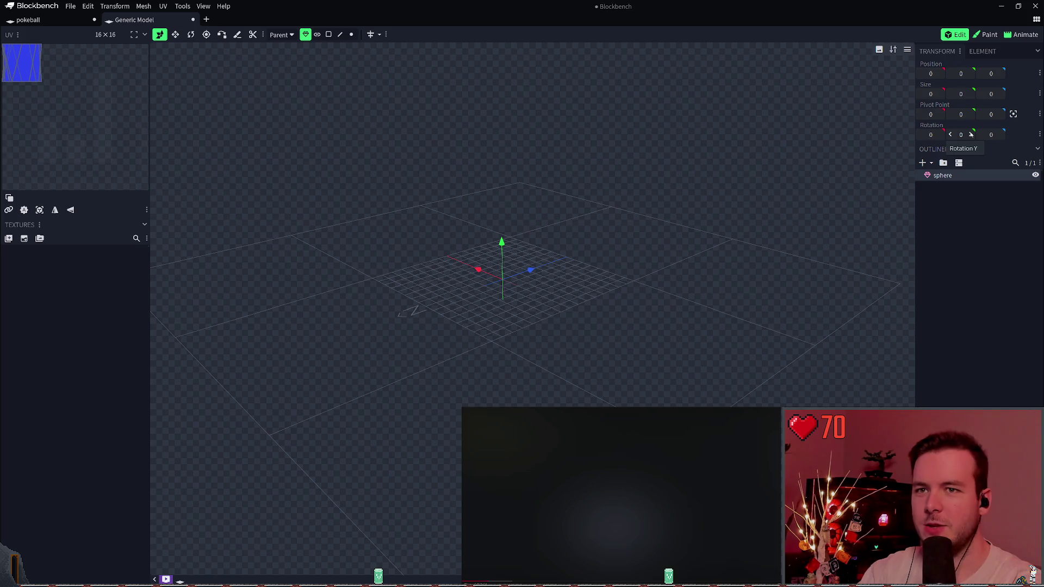
left_click(951, 225)
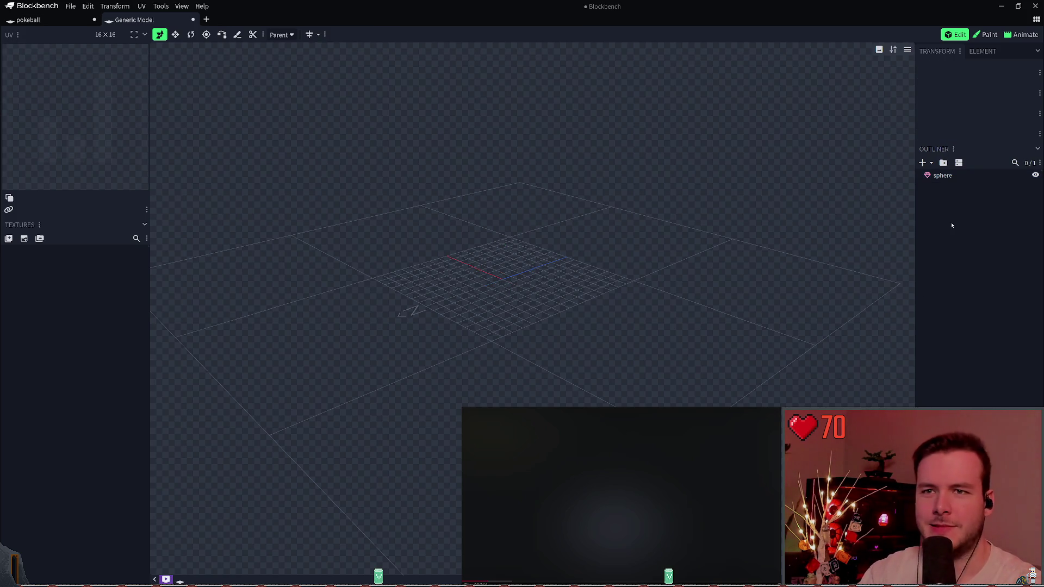
left_click(943, 175)
key("ctrl+z")
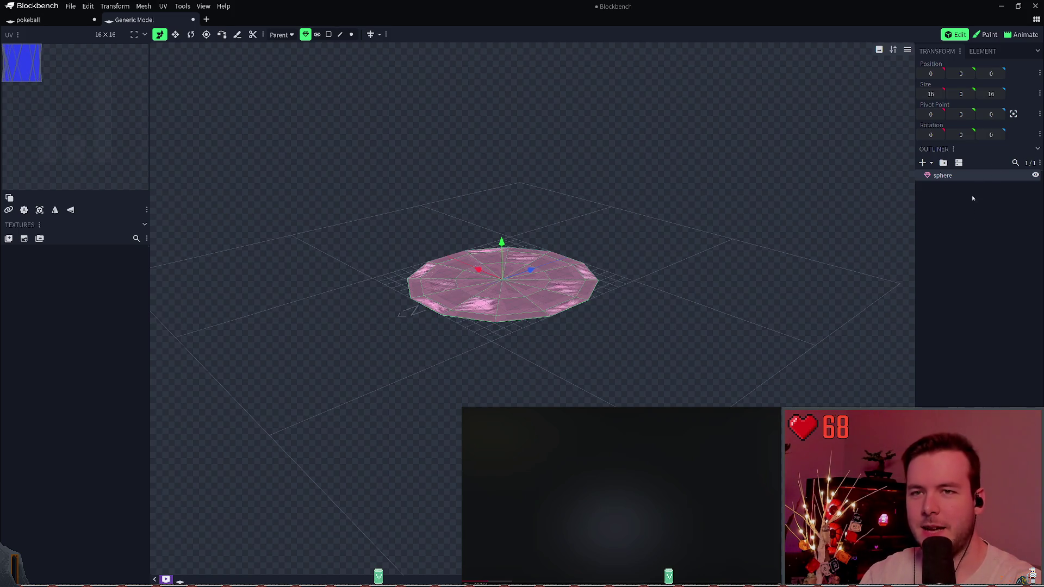
key("ctrl+z")
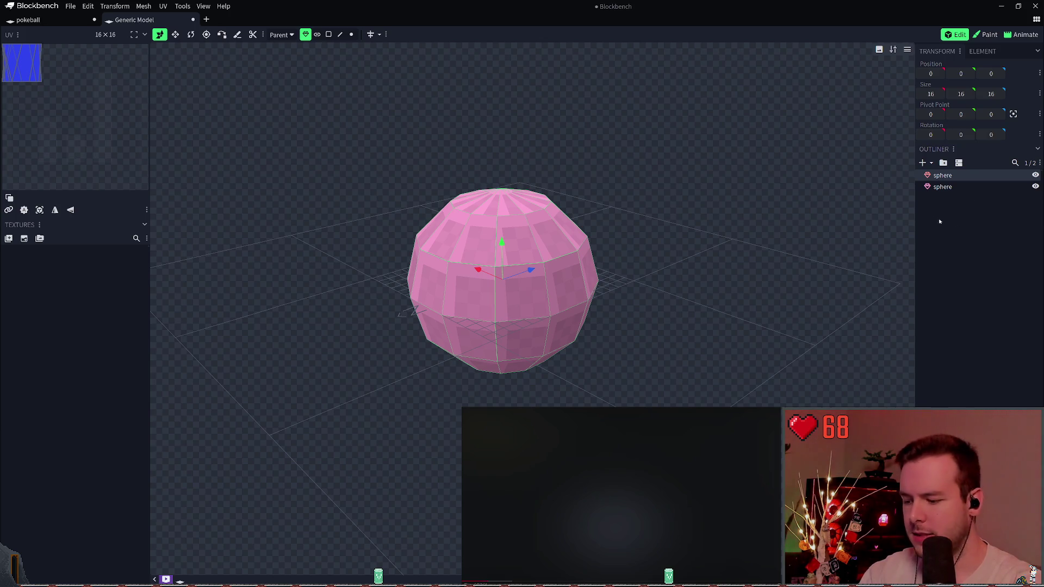
key("Delete")
left_click(943, 176)
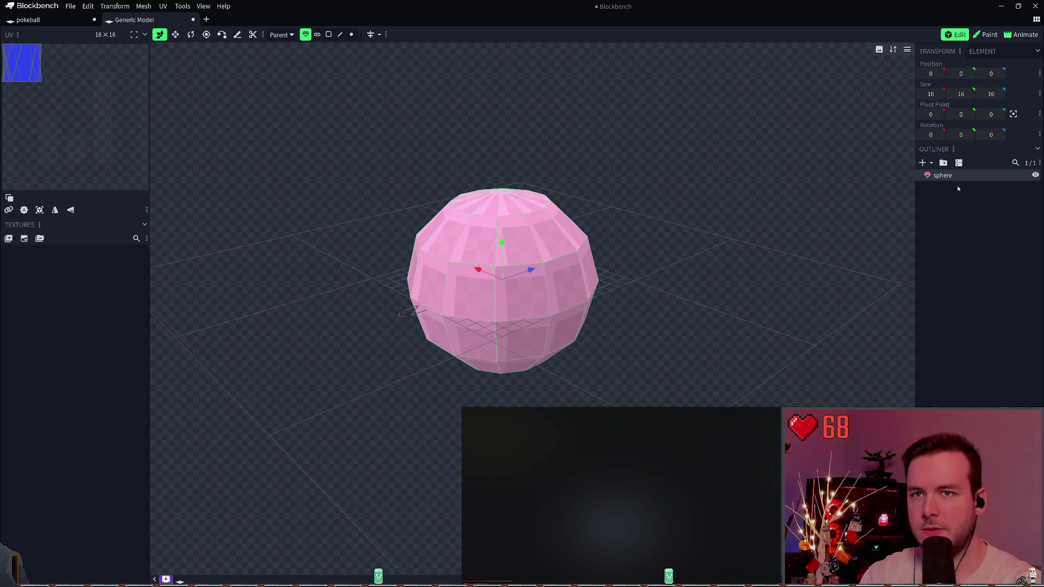
left_click(205, 8)
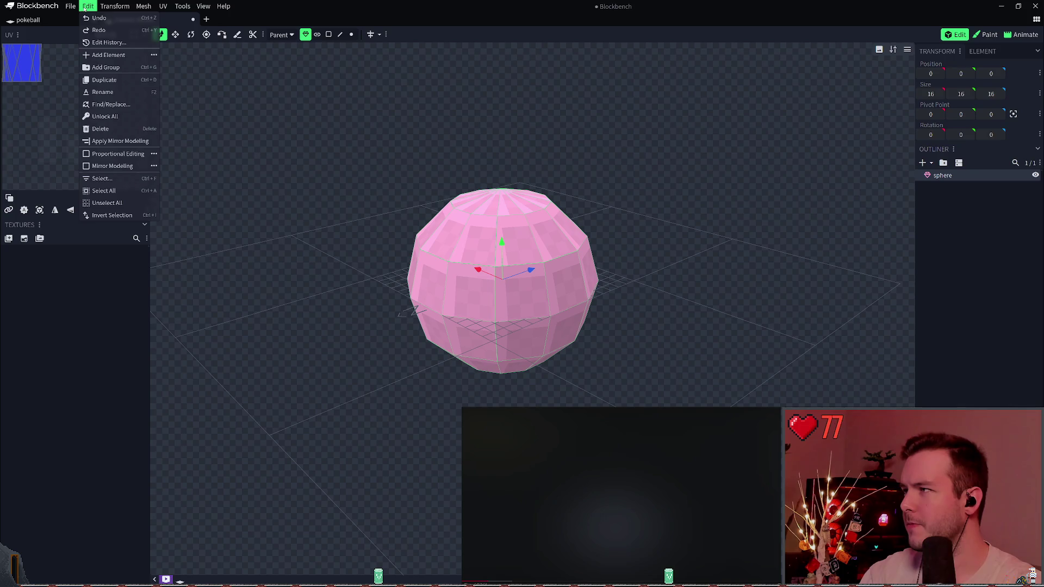
- Undo the flattening, reselect the sphere, and squash its height down to 1
left_click(653, 180)
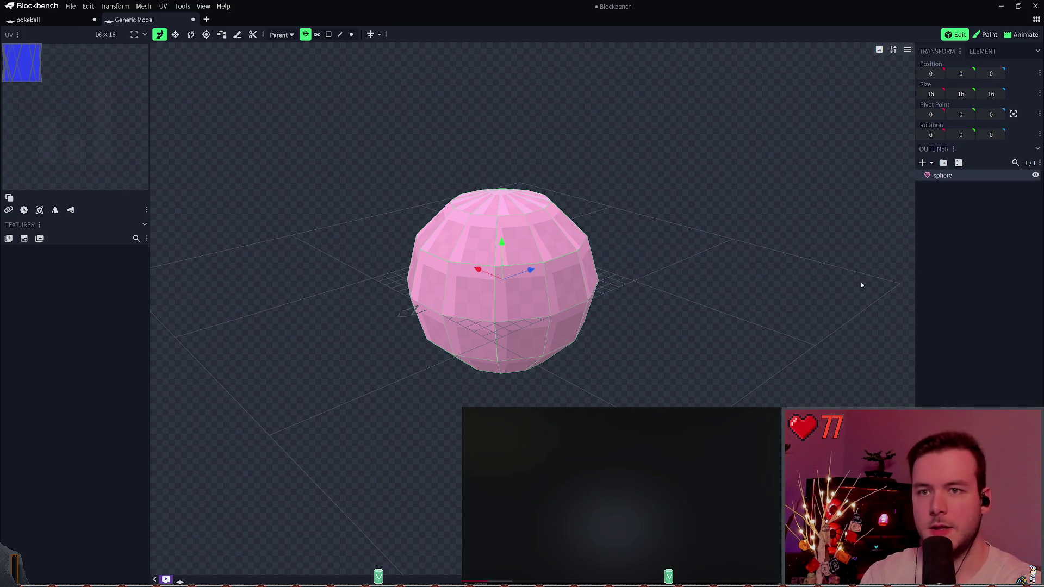
type("0")
key("ctrl+z")
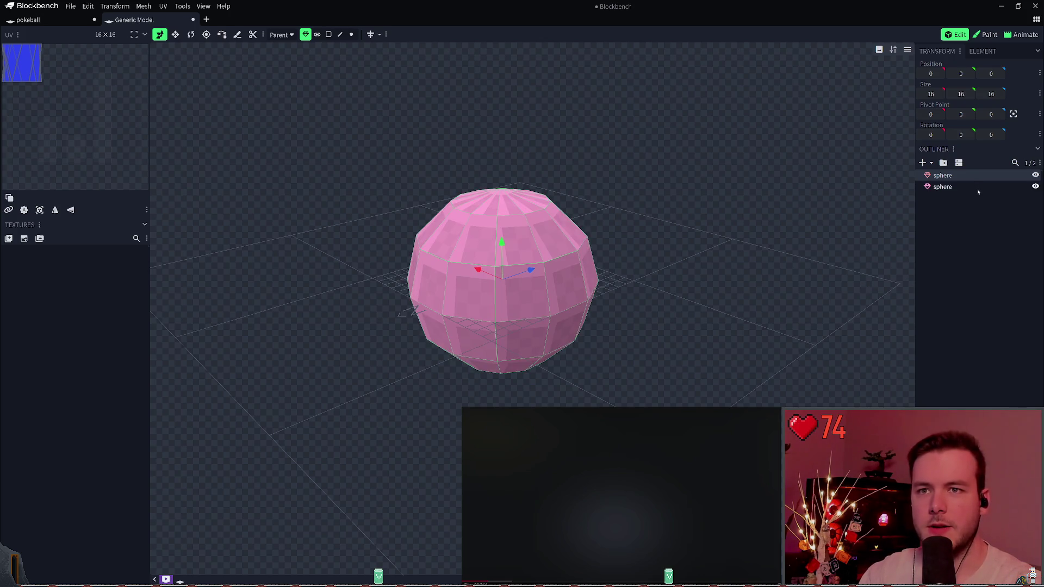
left_click(977, 188)
left_click(943, 175)
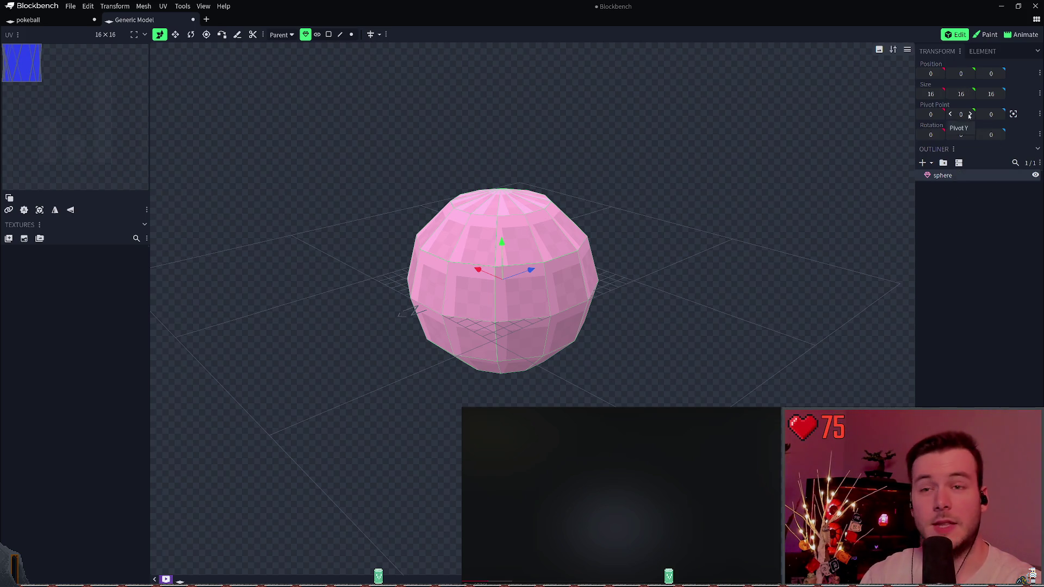
left_click_drag(961, 94, 906, 94)
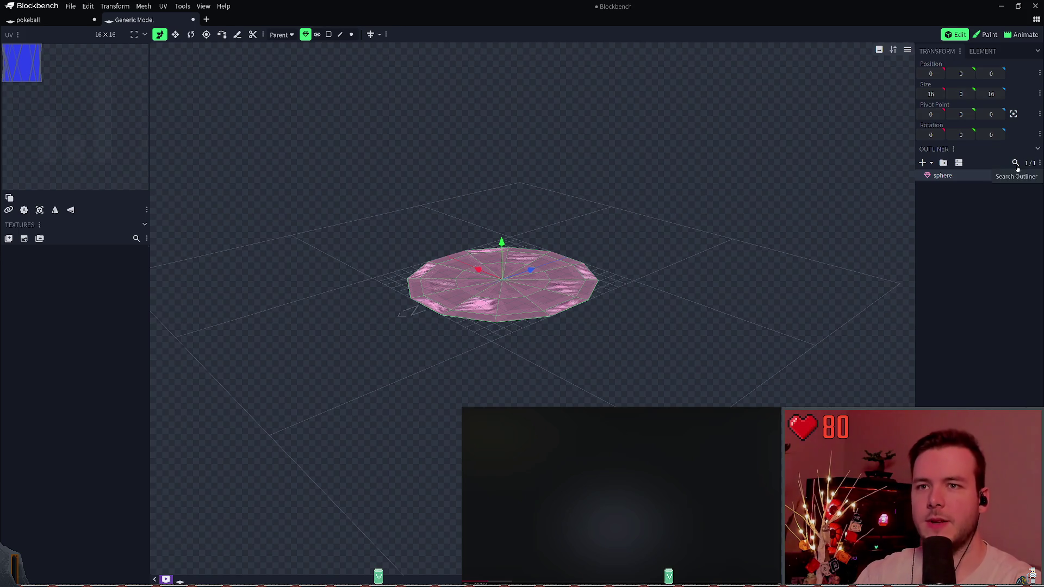
- Try resetting the size values to zero, undo back to the flat disc, and reset the toolbar layout
right_click(963, 92)
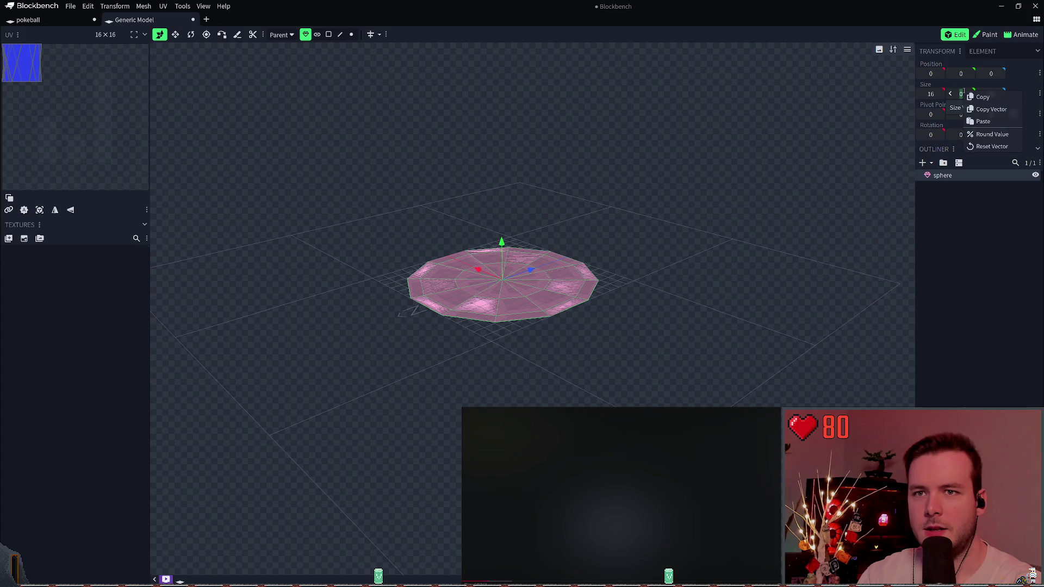
left_click(1004, 147)
right_click(957, 94)
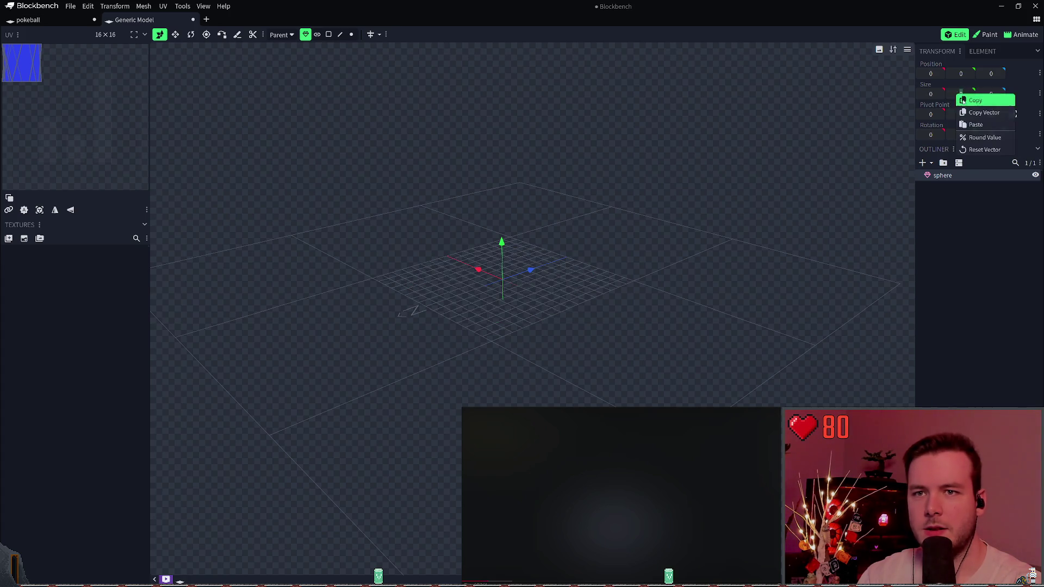
left_click(985, 223)
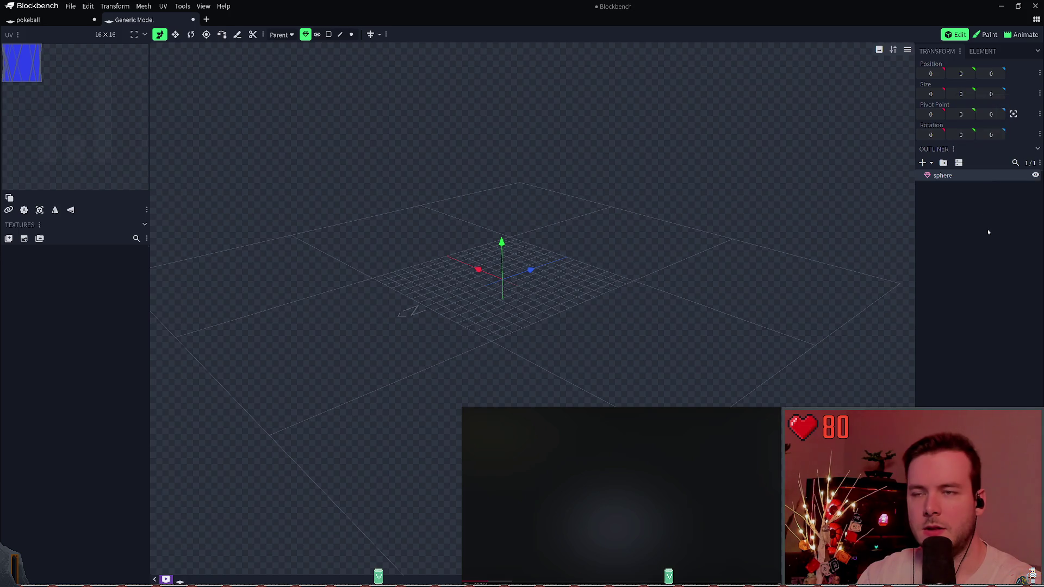
key("ctrl+z")
left_click(1039, 93)
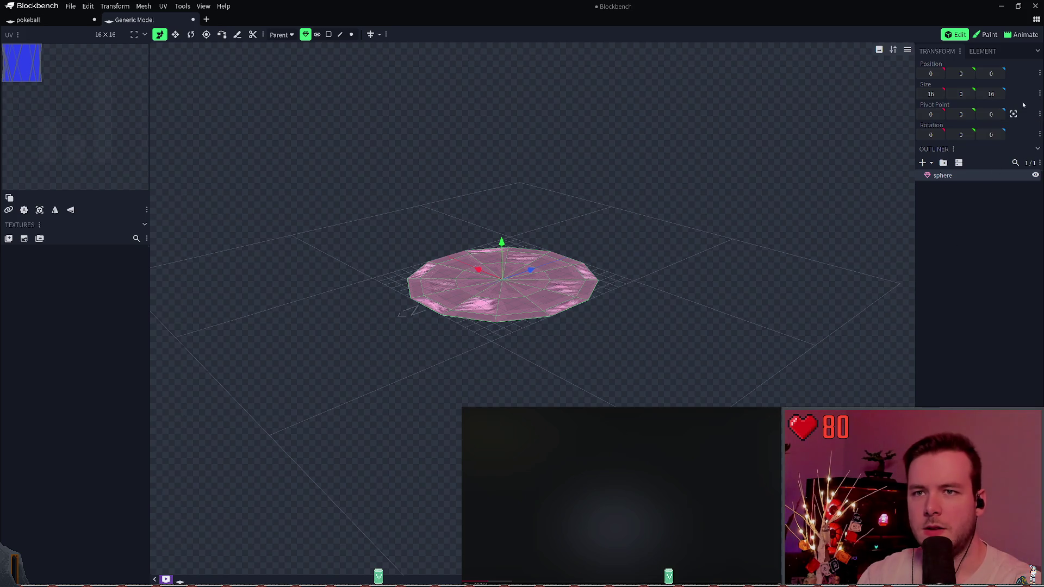
left_click(1034, 118)
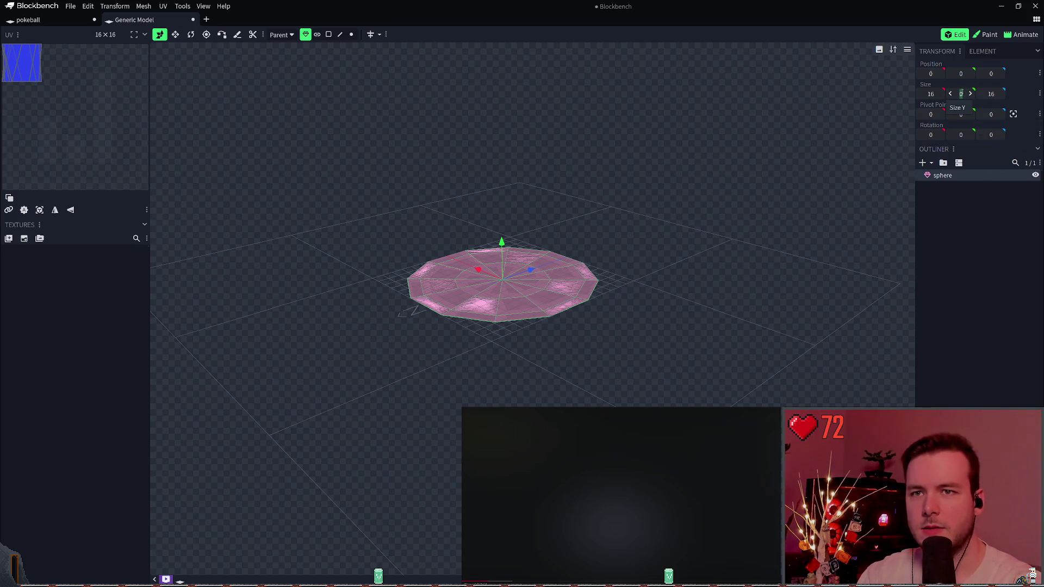
left_click(982, 51)
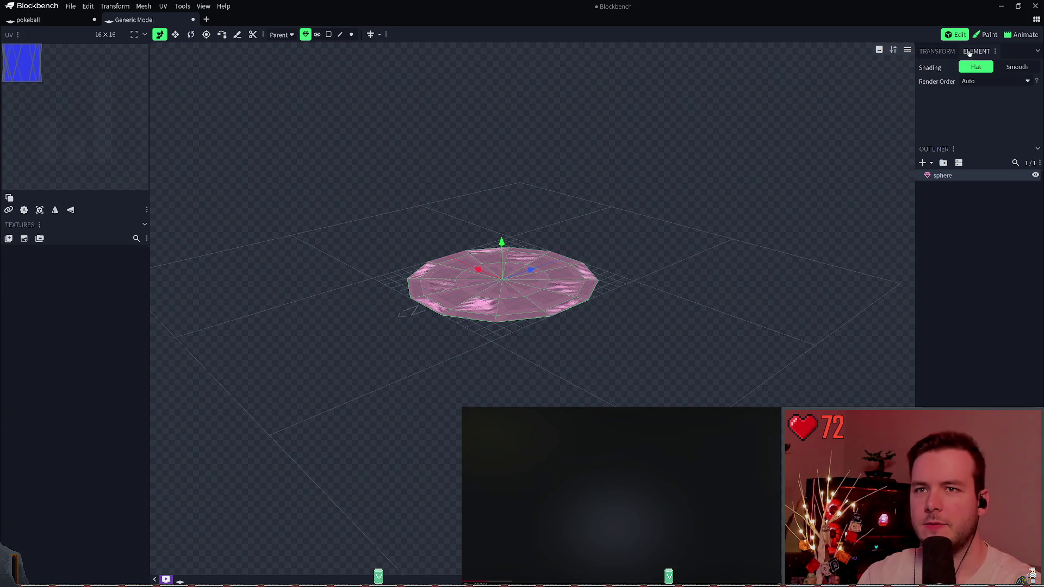
left_click(936, 51)
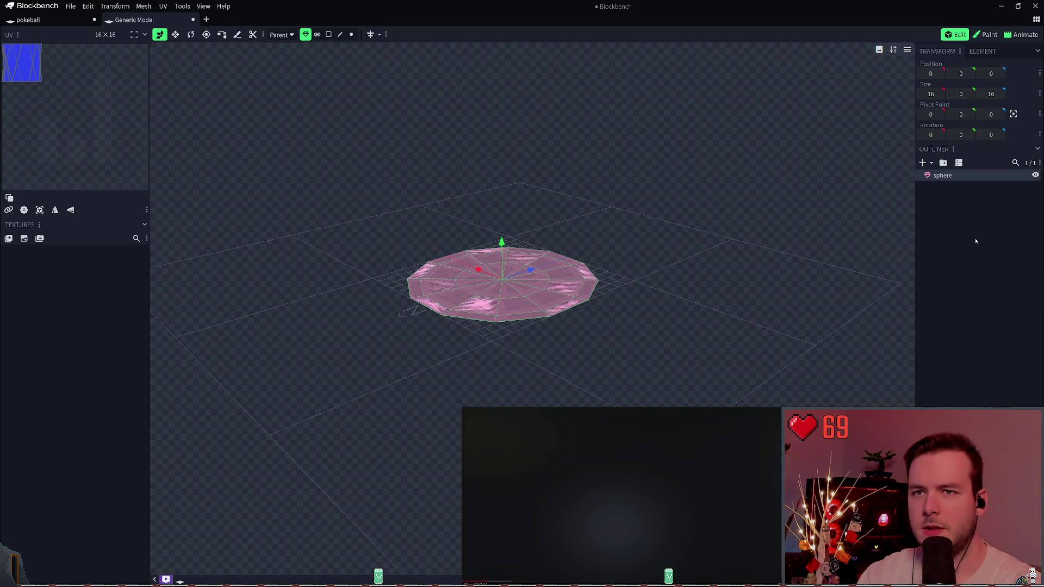
- Undo back to the full sphere and delete it, leaving the scene empty
key("ctrl+z")
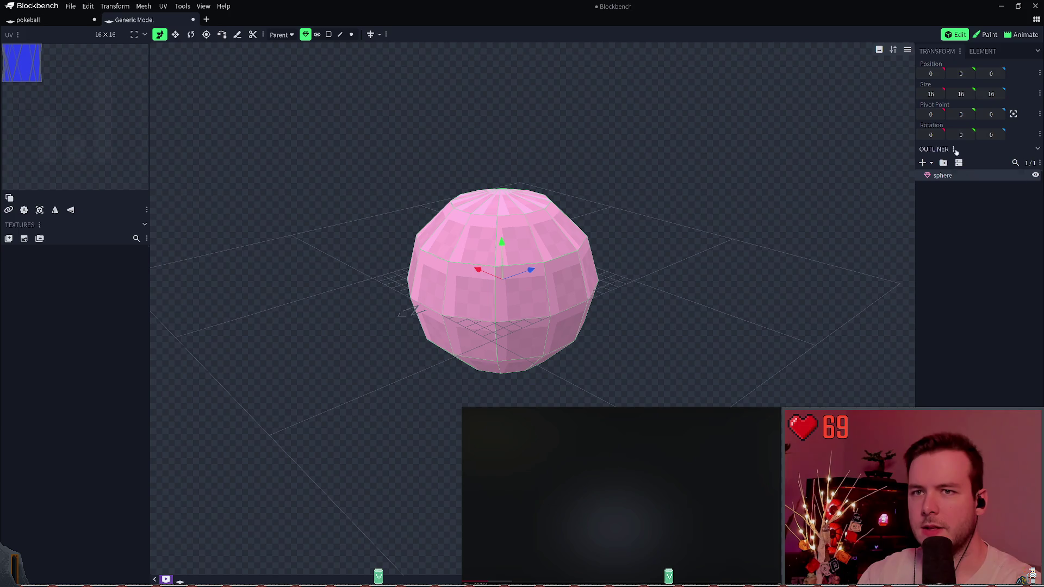
key("Delete")
right_click(949, 177)
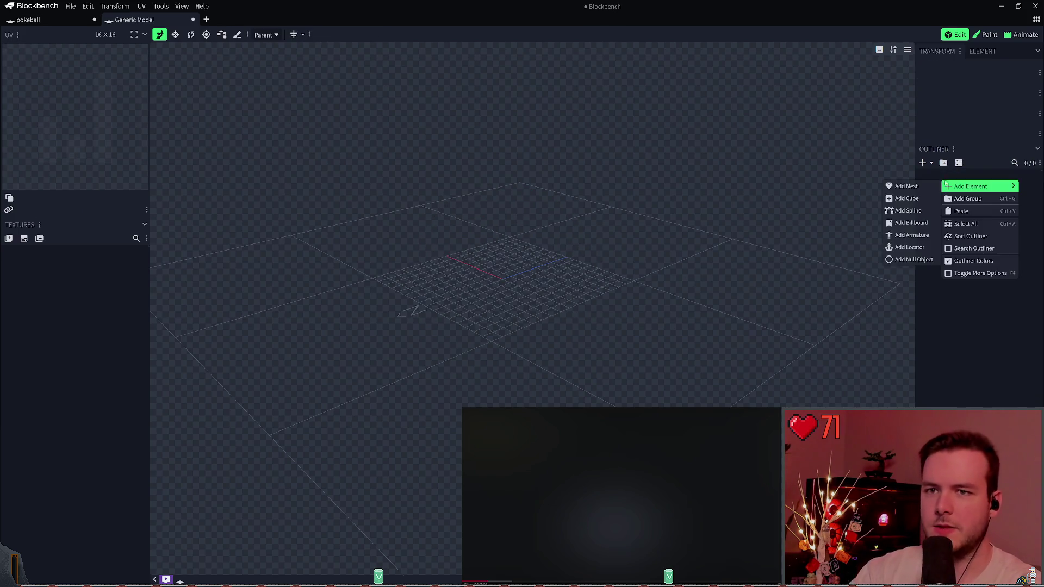
- Add a Sphere mesh with diameter 16 and 12 sides
left_click(906, 184)
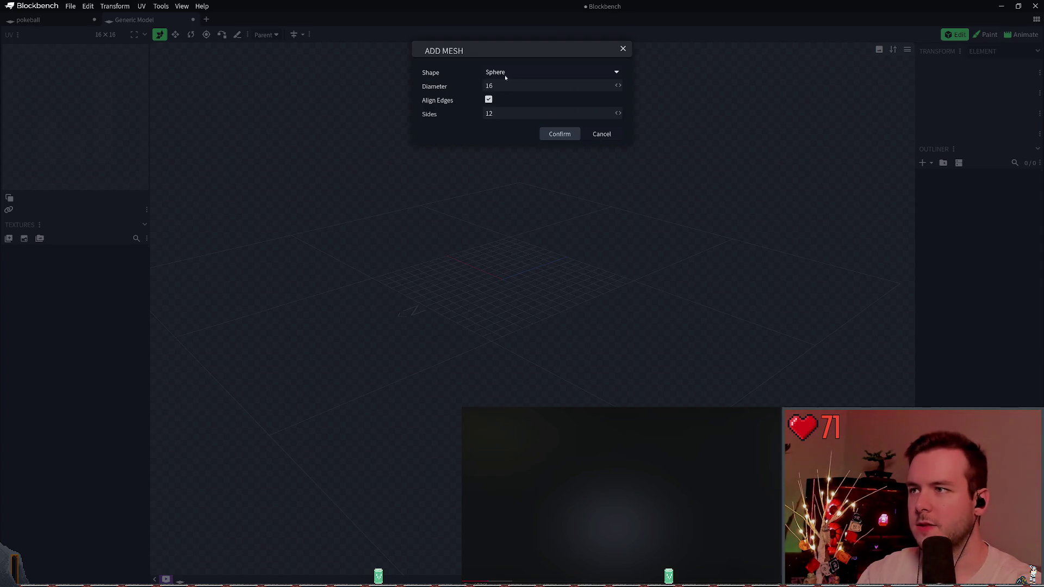
left_click(497, 111)
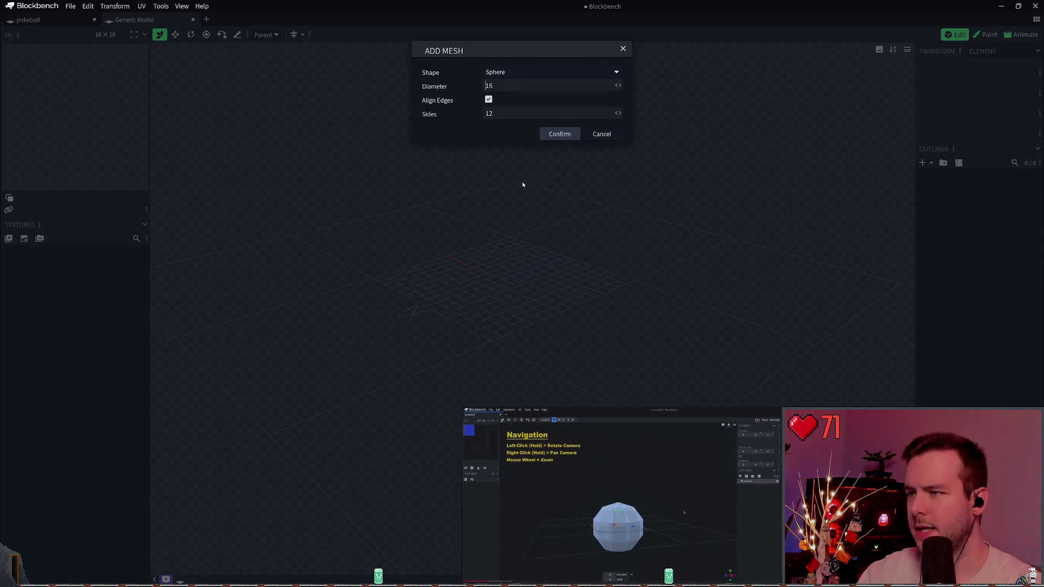
key("Return")
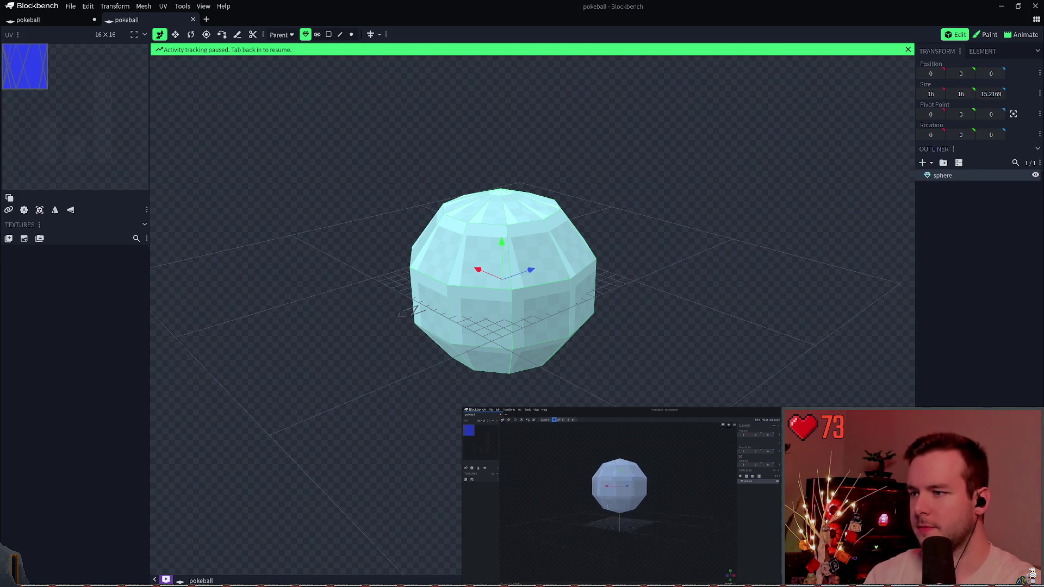
left_click(563, 511)
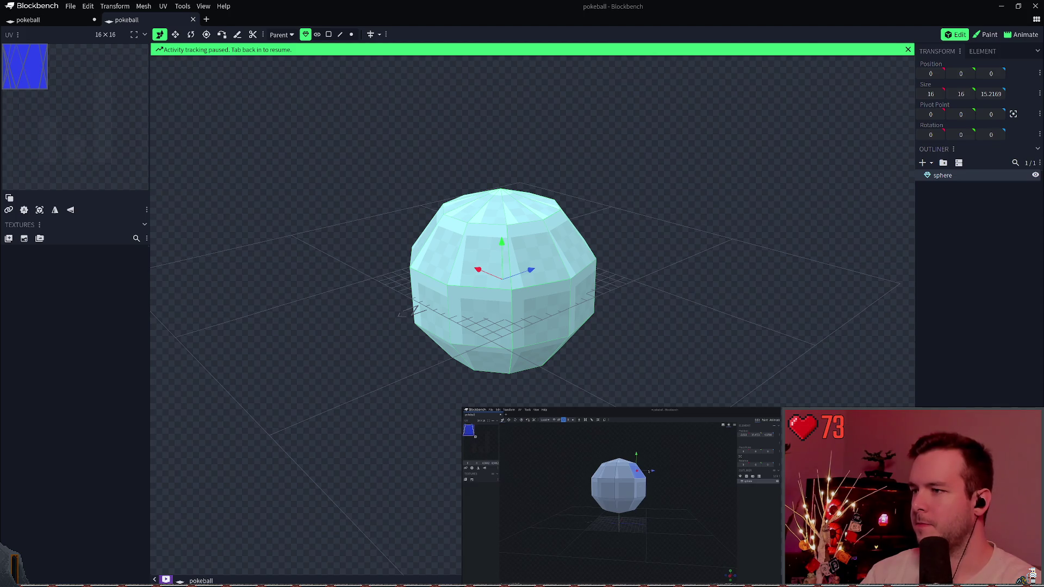
left_click(235, 338)
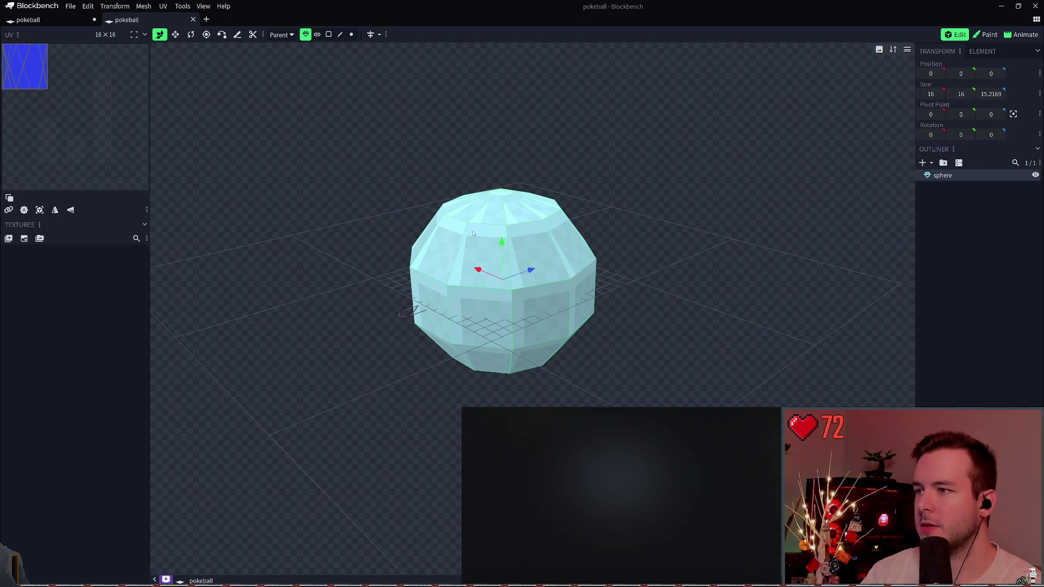
left_click(328, 34)
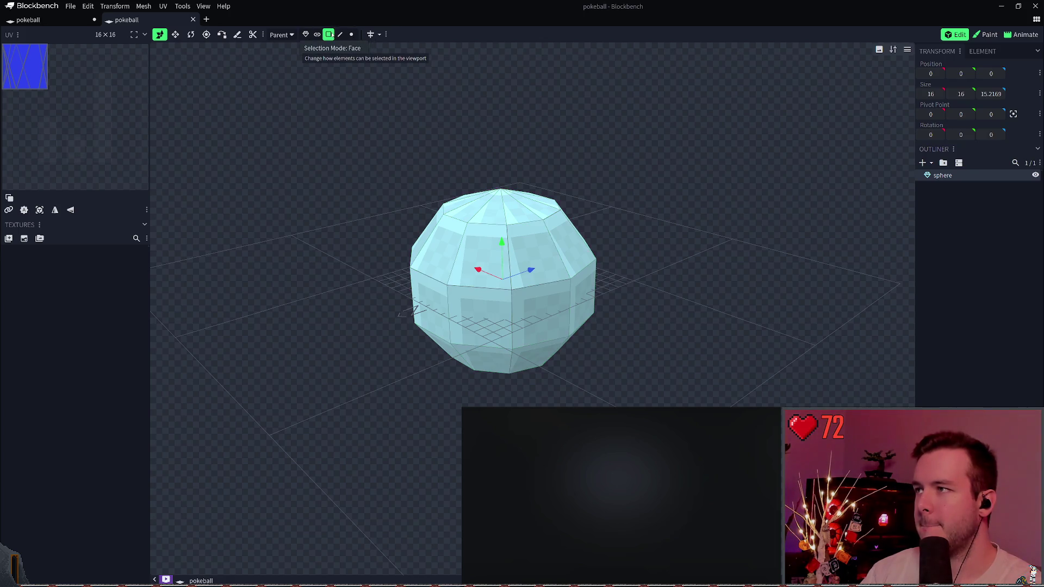
left_click(502, 246)
left_click(536, 256)
left_click(565, 218)
left_click(535, 255)
left_click(496, 253, "shift")
left_click(451, 243, "shift")
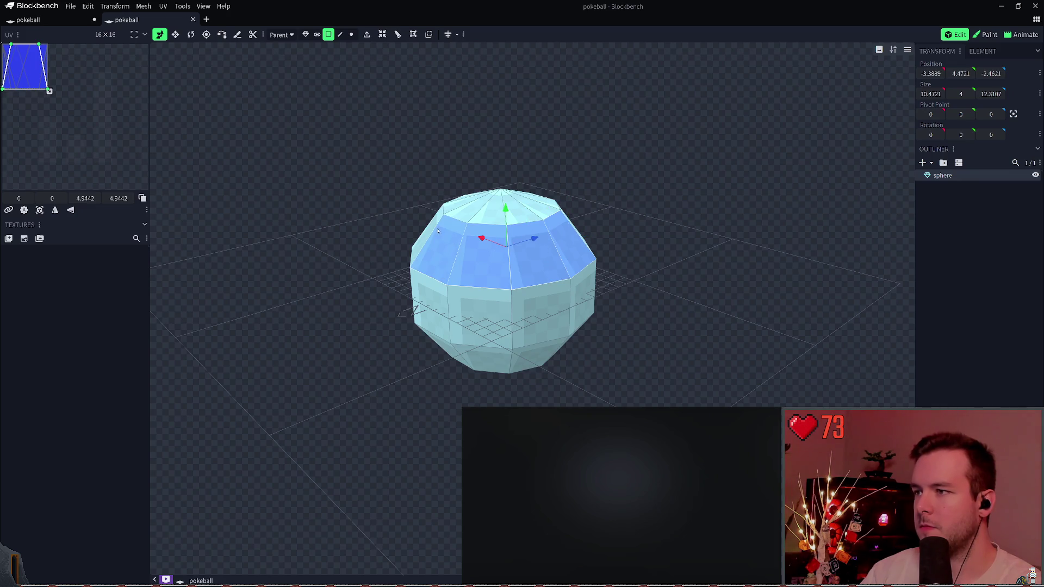
left_click(509, 219)
left_click(492, 215, "shift")
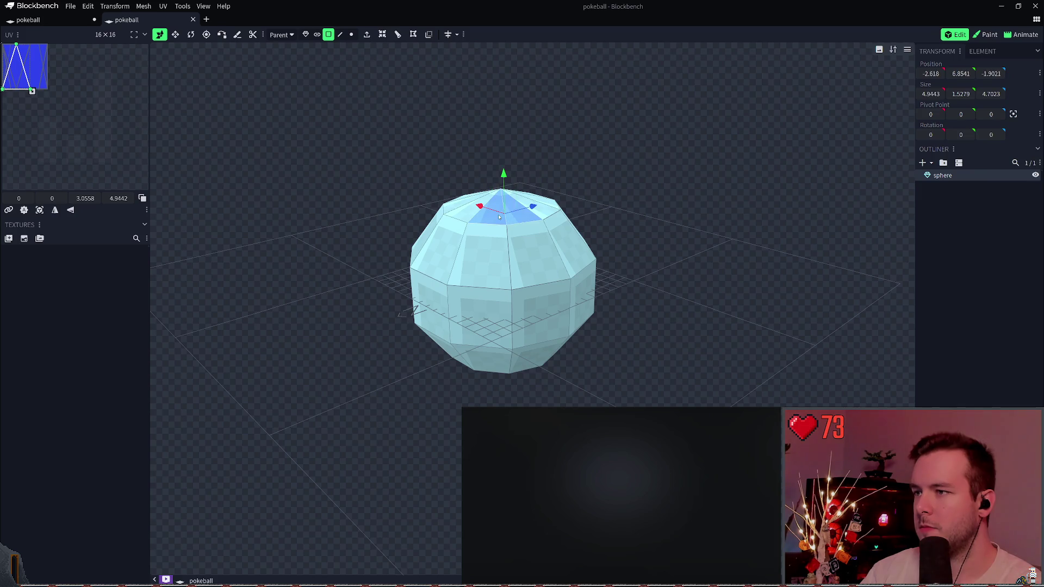
left_click(339, 34)
left_click(531, 225)
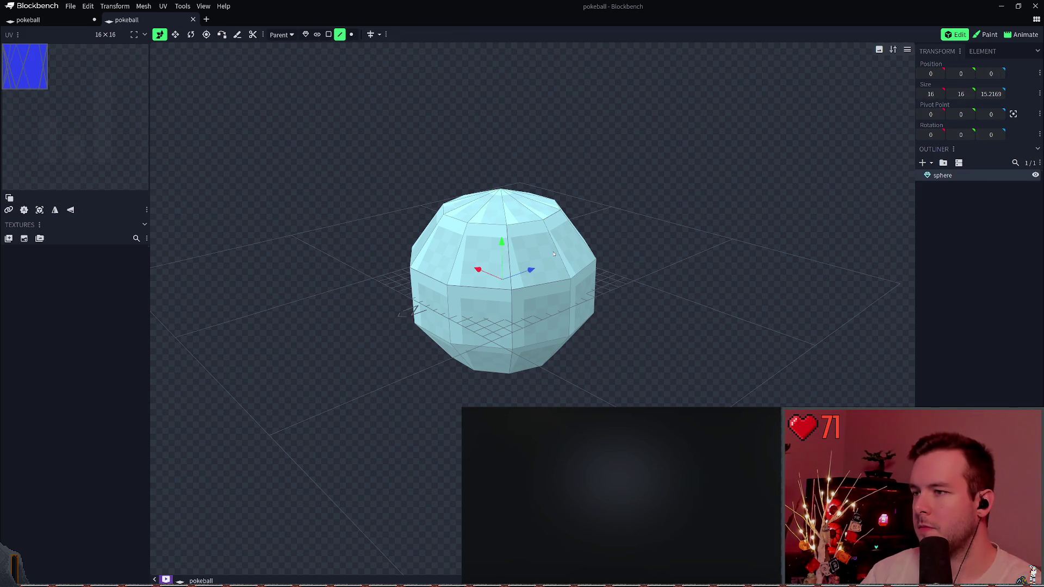
left_click(491, 222)
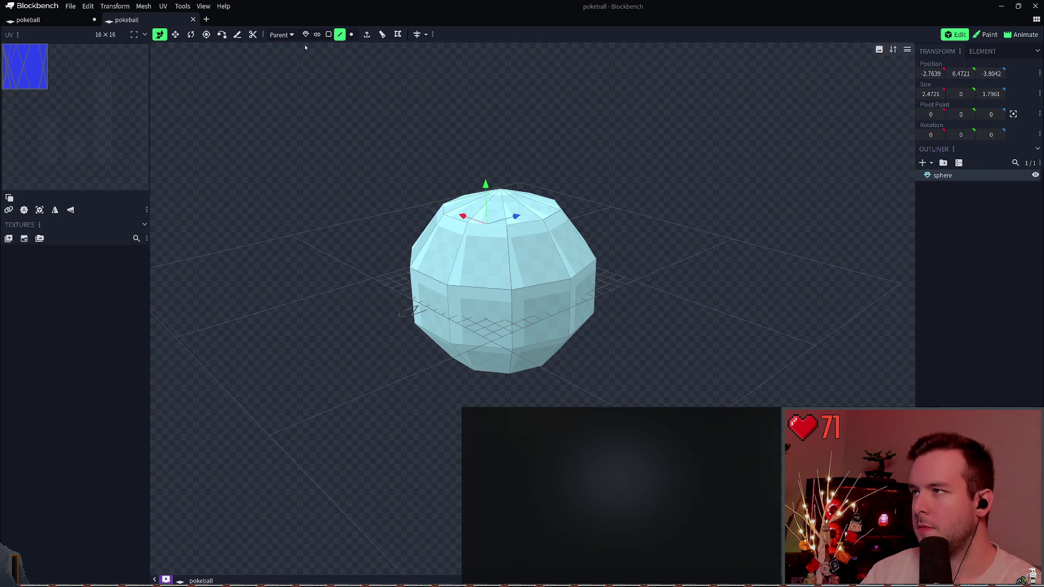
left_click(317, 34)
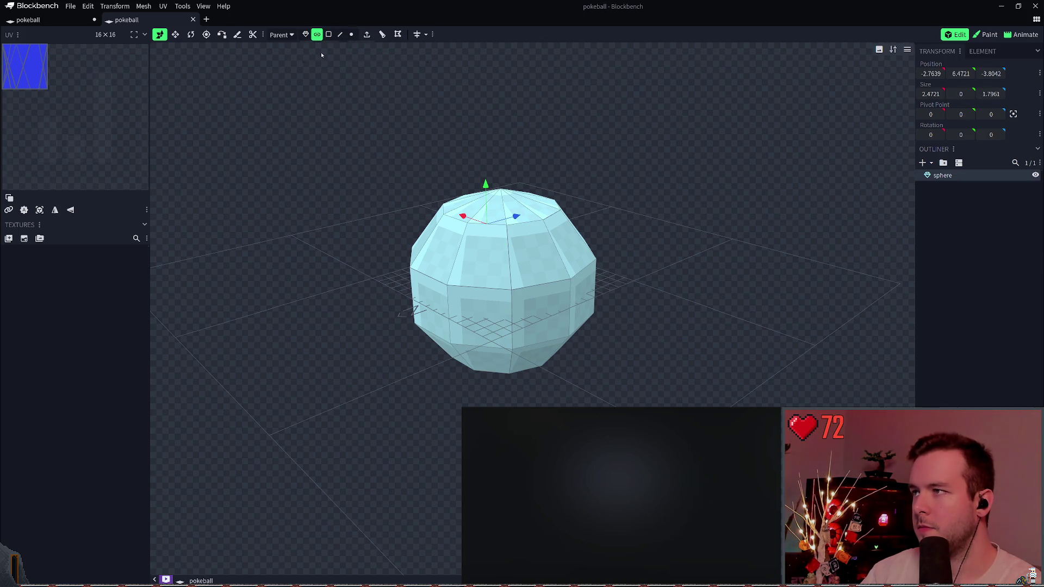
left_click(498, 209)
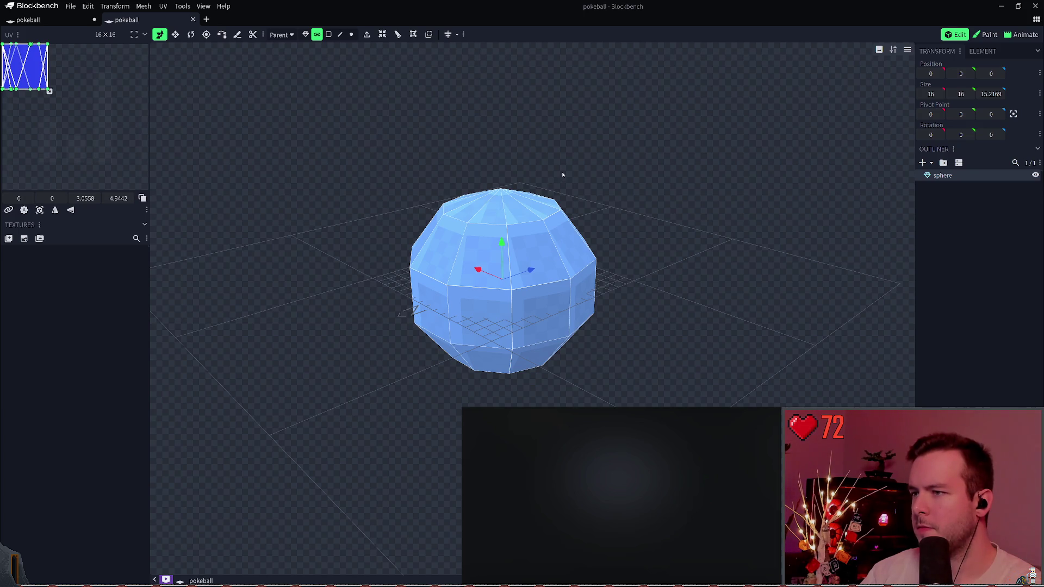
left_click(306, 35)
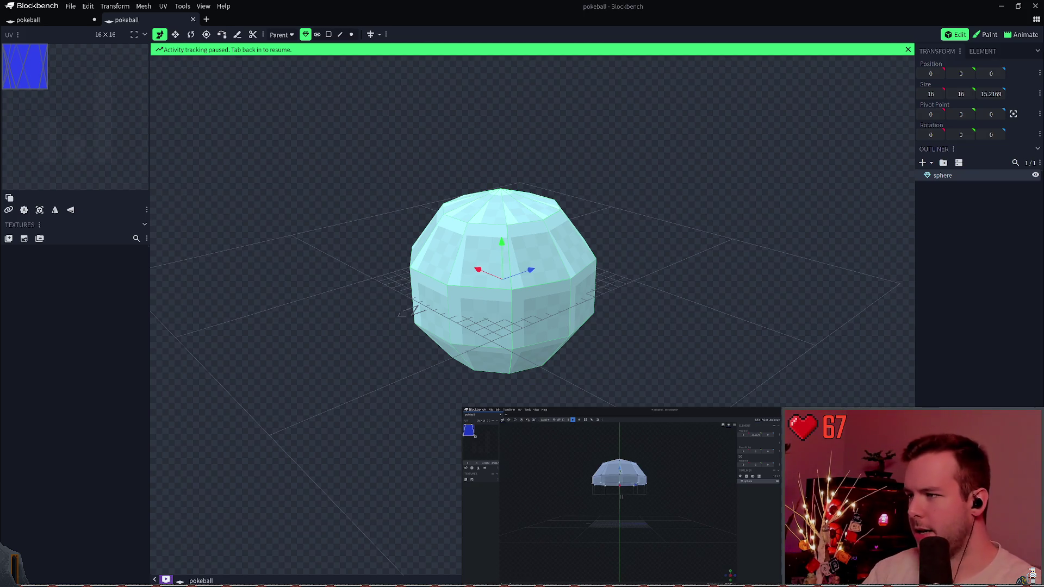
- Switch to vertex selection mode and view the sphere from straight front and side views
mouse_move(587, 380)
left_mouse_down()
mouse_move(629, 334)
mouse_move(655, 336)
left_mouse_up()
mouse_move(329, 395)
left_mouse_down()
mouse_move(392, 430)
mouse_move(468, 396)
mouse_move(448, 419)
mouse_move(402, 400)
left_mouse_up()
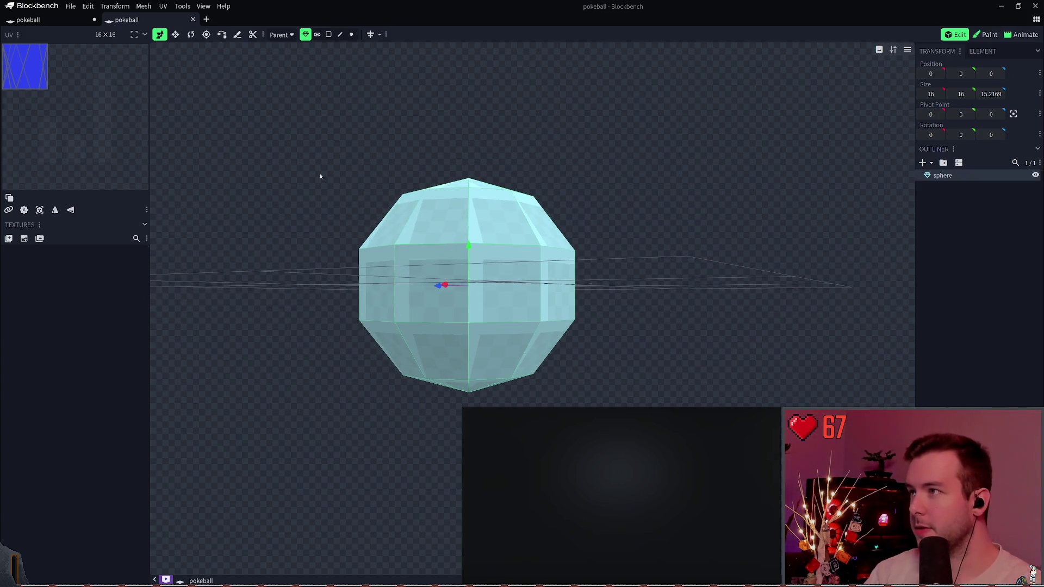
right_click_drag(356, 184, 411, 174)
left_click(351, 34)
left_click_drag(381, 414, 374, 435)
key("KP_1")
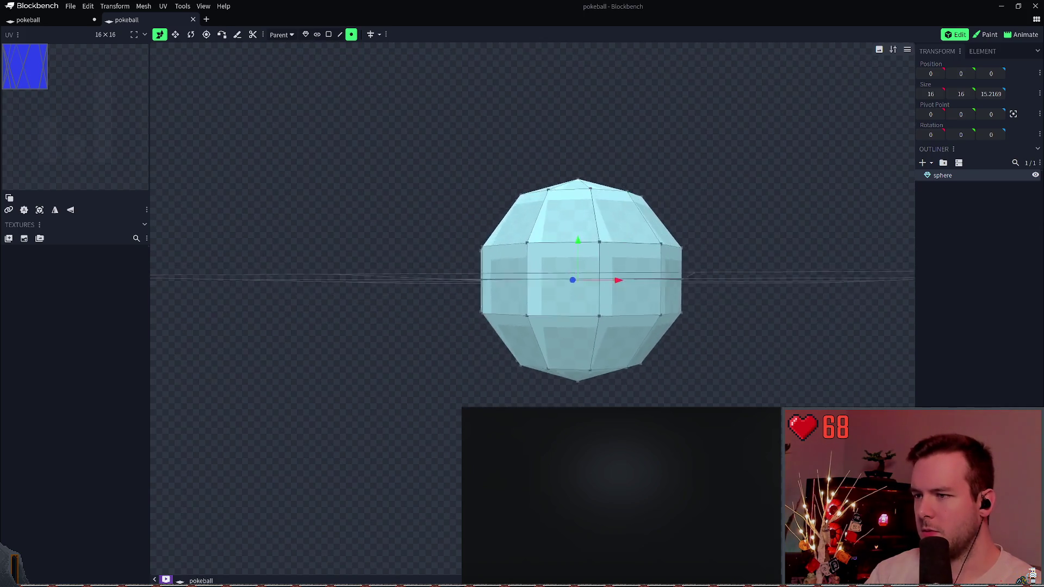
key("KP_3")
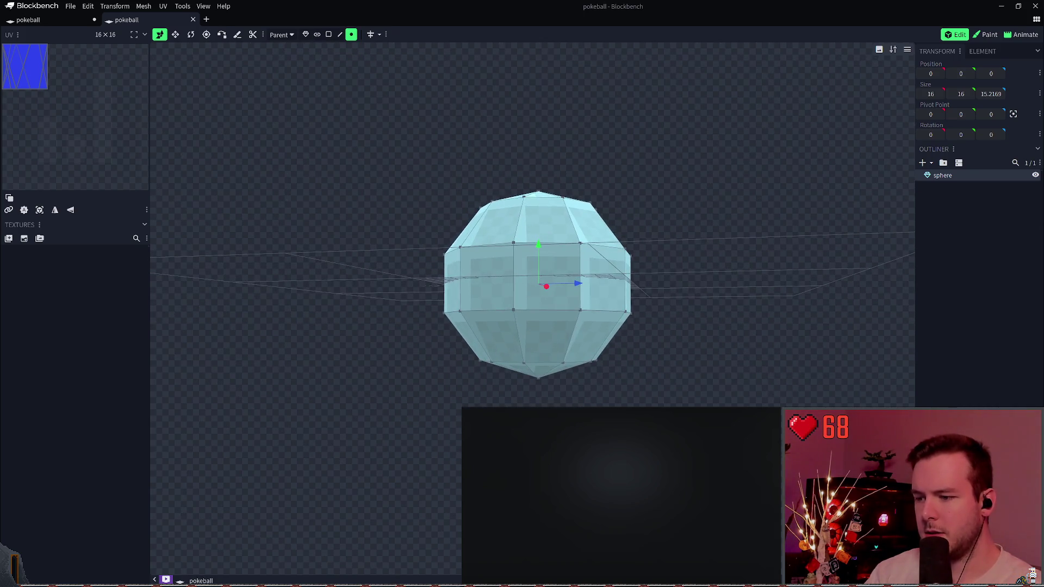
mouse_move(588, 349)
left_mouse_down()
mouse_move(399, 448)
mouse_move(401, 412)
left_mouse_up()
mouse_move(361, 361)
left_mouse_down()
mouse_move(386, 361)
mouse_move(385, 374)
left_mouse_up()
scroll(385, 374, "up", 2)
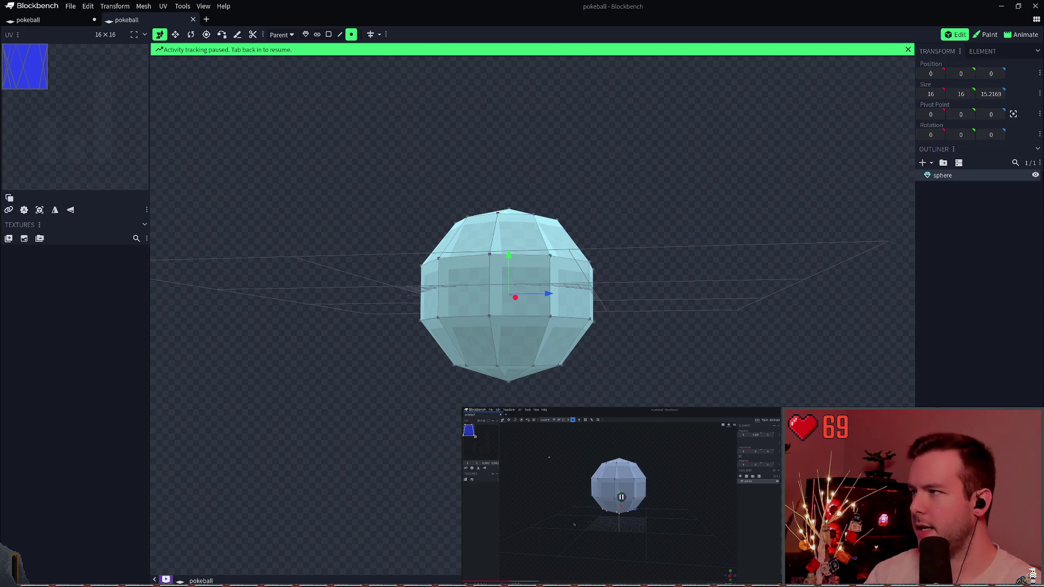
left_click(354, 202)
mouse_move(392, 405)
left_mouse_down()
mouse_move(404, 398)
mouse_move(368, 396)
left_mouse_up()
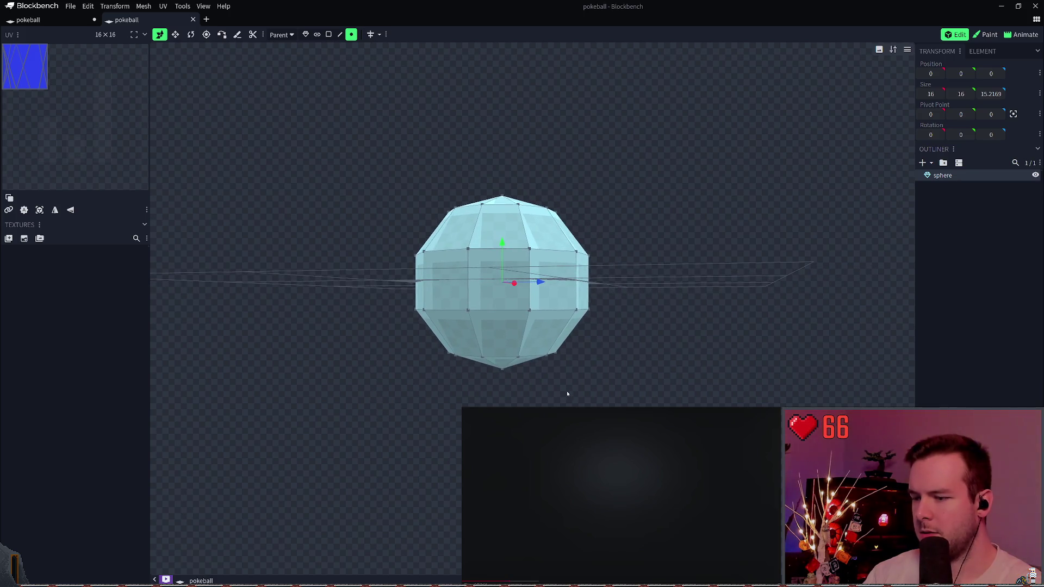
mouse_move(443, 387)
left_mouse_down()
mouse_move(436, 392)
mouse_move(432, 374)
left_mouse_up()
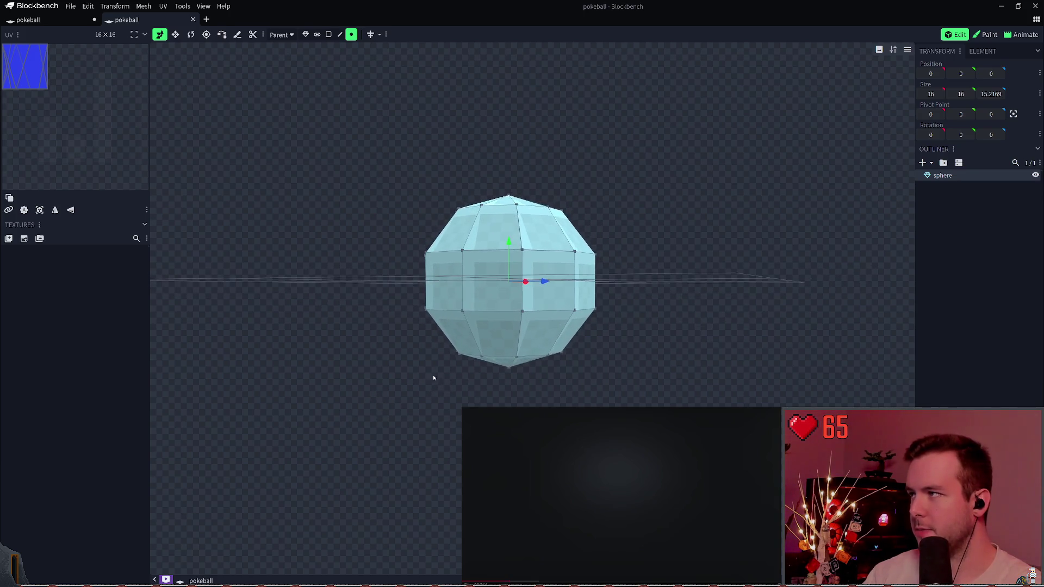
left_click(135, 35)
left_click(314, 35)
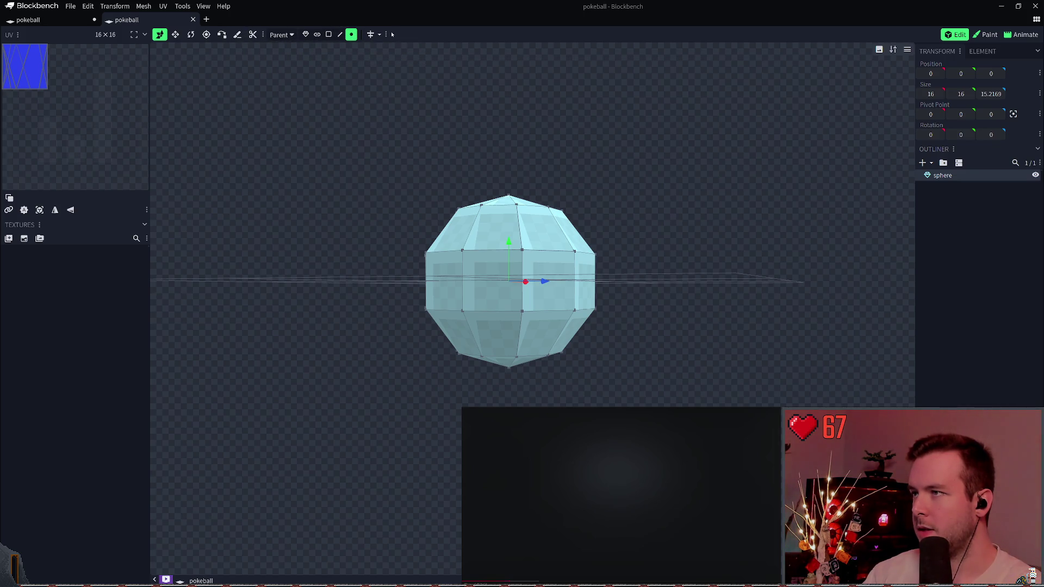
mouse_move(449, 354)
left_mouse_down()
mouse_move(433, 377)
mouse_move(405, 381)
mouse_move(429, 401)
mouse_move(421, 392)
left_mouse_up()
left_click(525, 309)
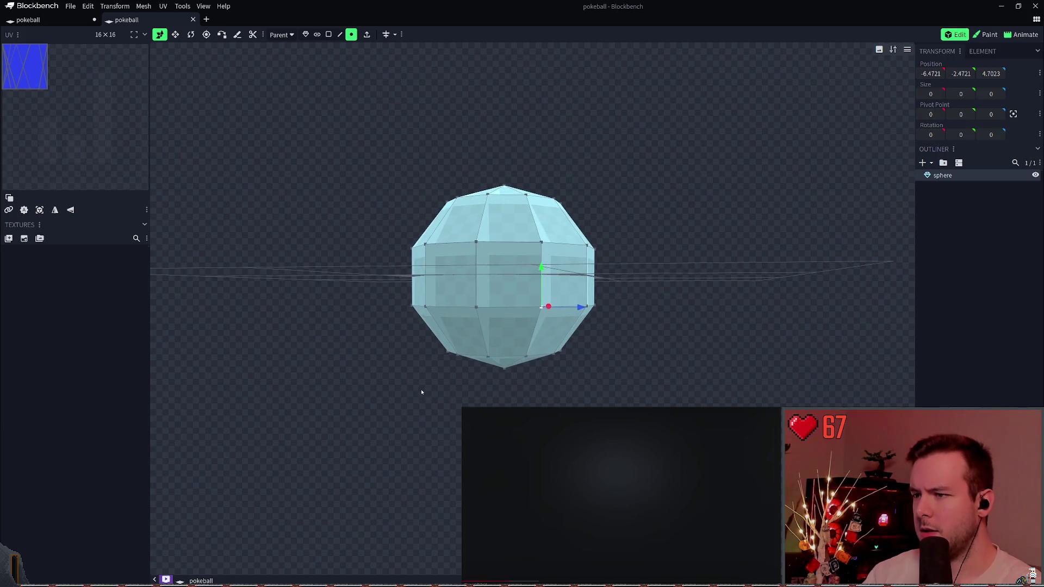
mouse_move(357, 397)
left_mouse_down()
mouse_move(634, 291)
mouse_move(613, 323)
left_mouse_up()
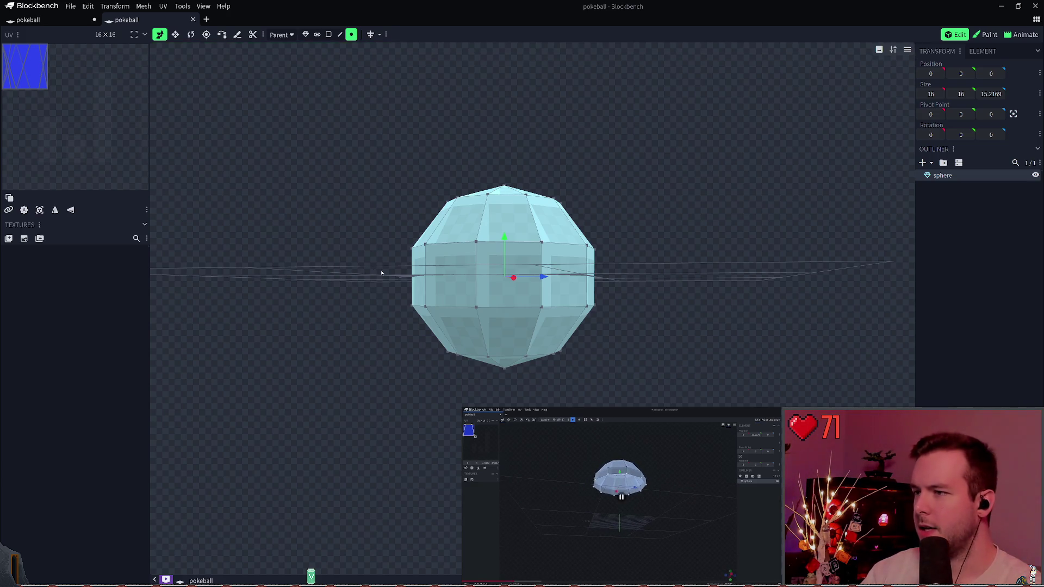
left_click_drag(369, 383, 648, 278)
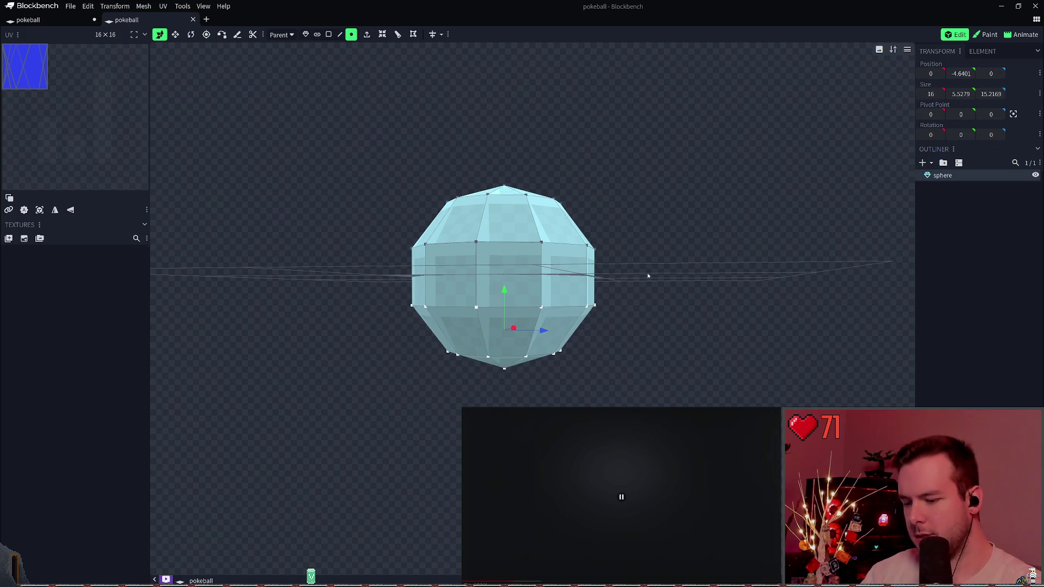
- Delete the sphere's lower-half vertices to leave a dome, save pokeball.bbmodel, and select its bottom ring
key("Delete")
key("ctrl+z")
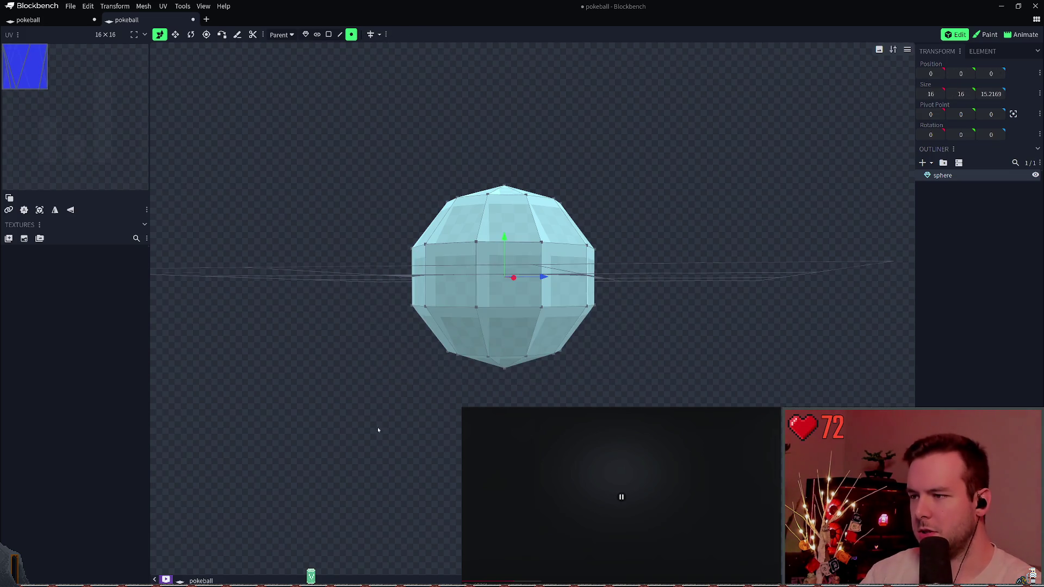
mouse_move(366, 419)
left_mouse_down()
mouse_move(587, 343)
mouse_move(590, 321)
left_mouse_up()
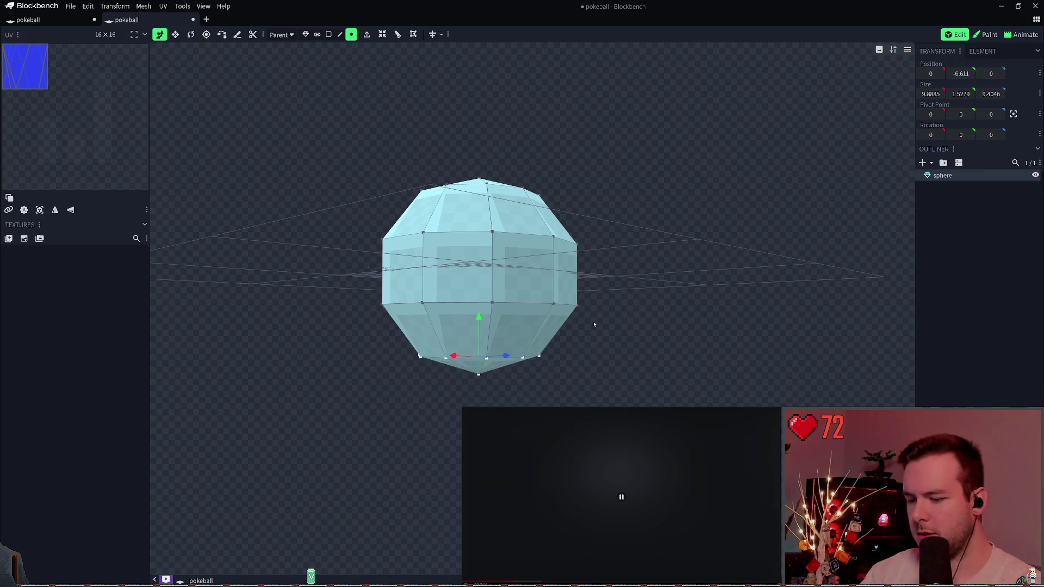
key("Delete")
mouse_move(408, 348)
left_mouse_down()
mouse_move(476, 349)
mouse_move(485, 337)
left_mouse_up()
key("ctrl+s")
left_click_drag(367, 364, 641, 283)
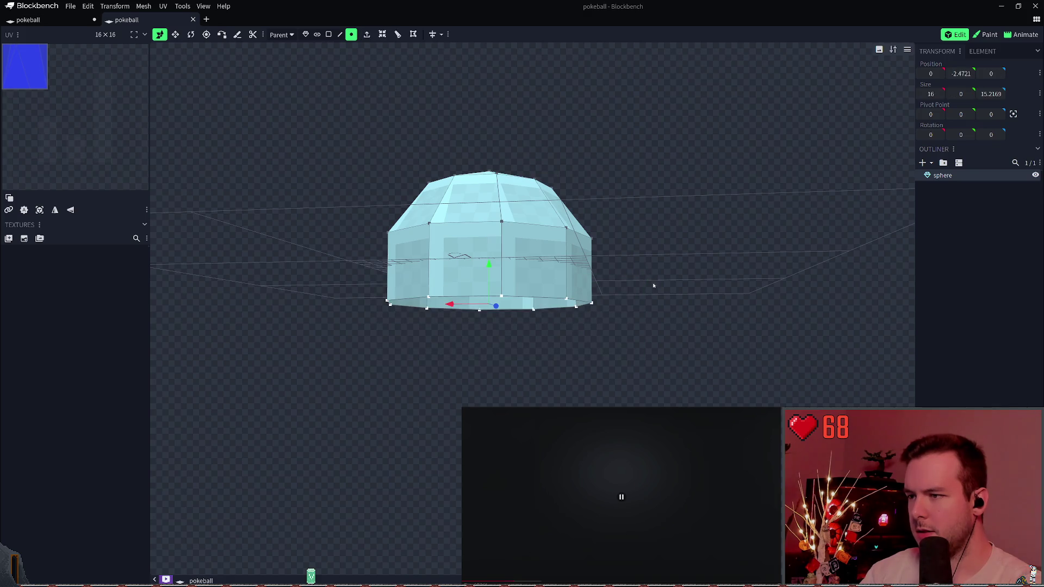
key("KP_1")
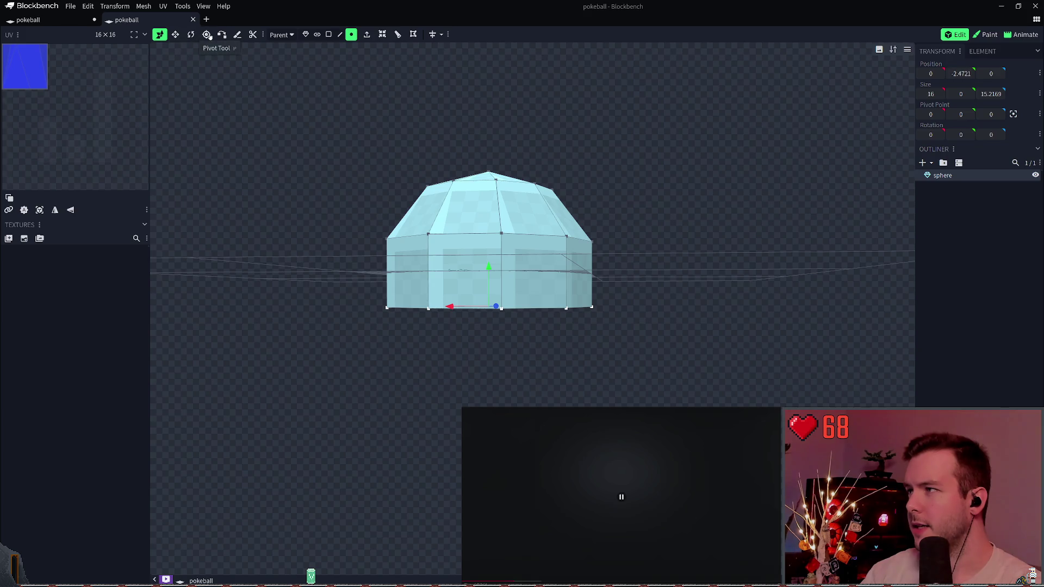
- Raise the dome's bottom ring so the half sphere keeps only a short straight base
key("s")
left_click_drag(488, 268, 493, 215)
left_click_drag(494, 302, 493, 303)
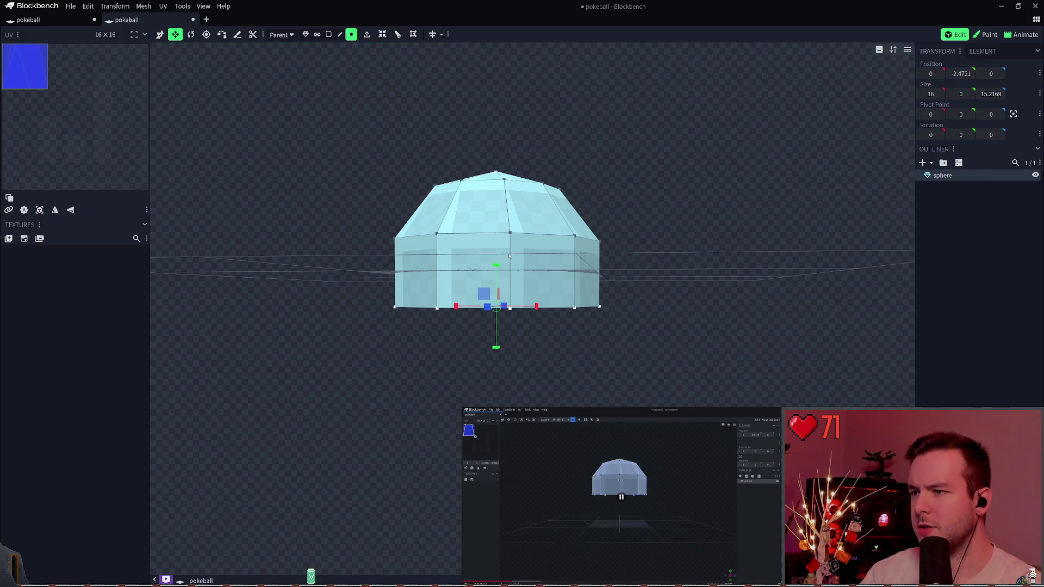
left_click(160, 35)
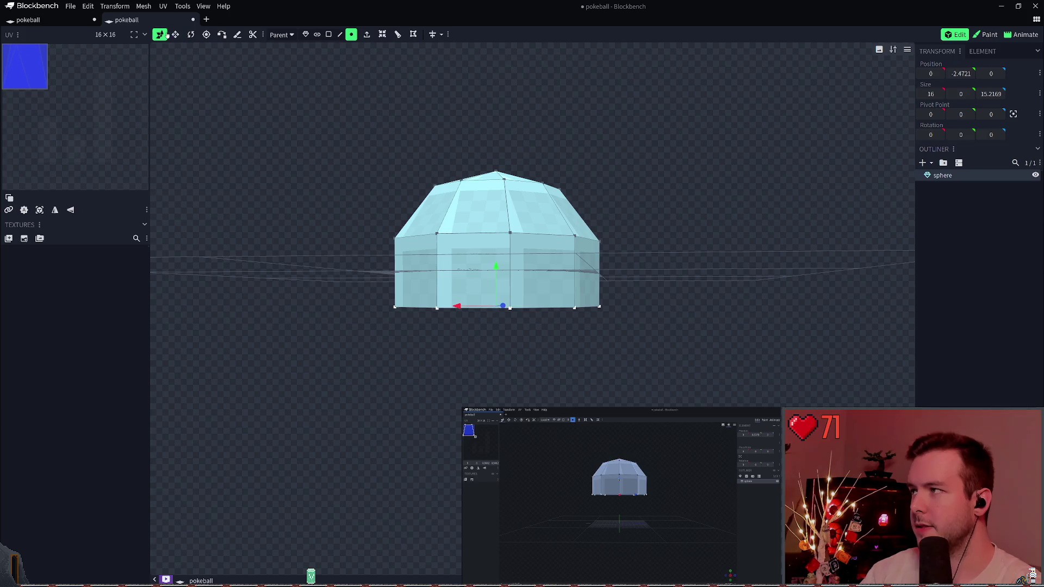
left_click_drag(497, 267, 499, 237)
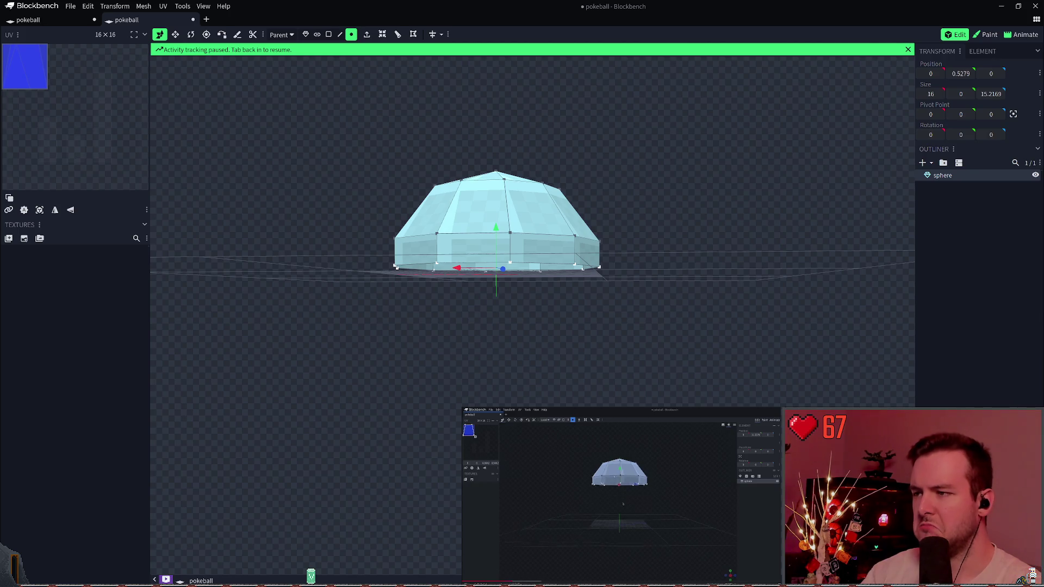
left_click(505, 236)
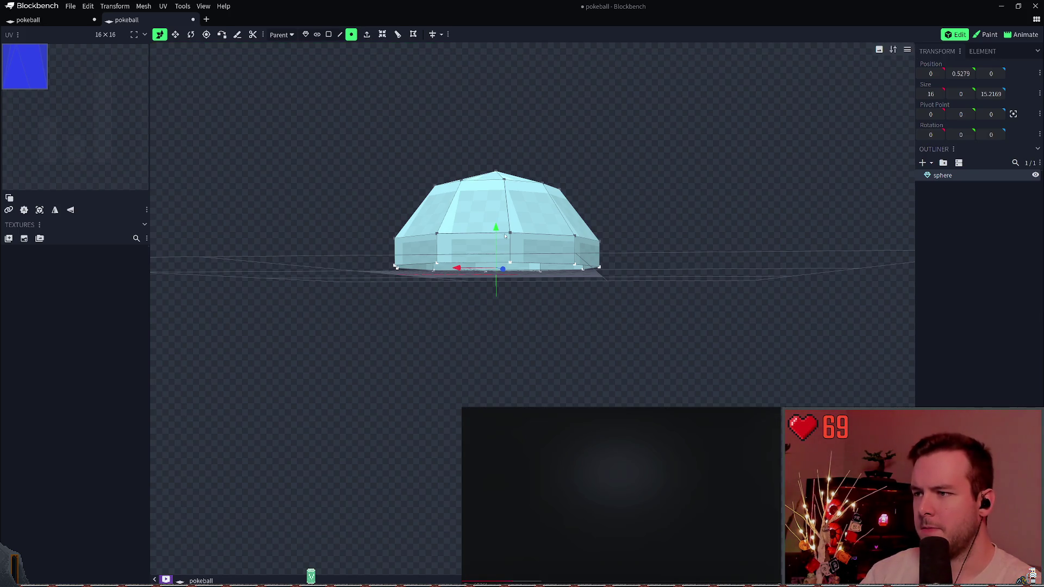
- Save the pokeball project with Ctrl+S
key("ctrl+s")
left_click_drag(627, 236, 626, 221)
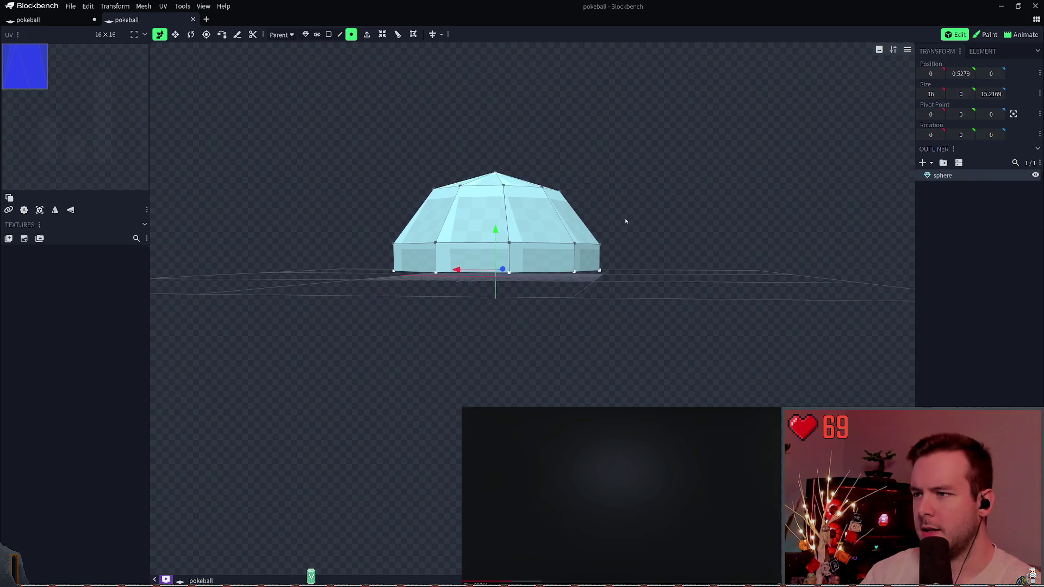
key("alt+Tab")
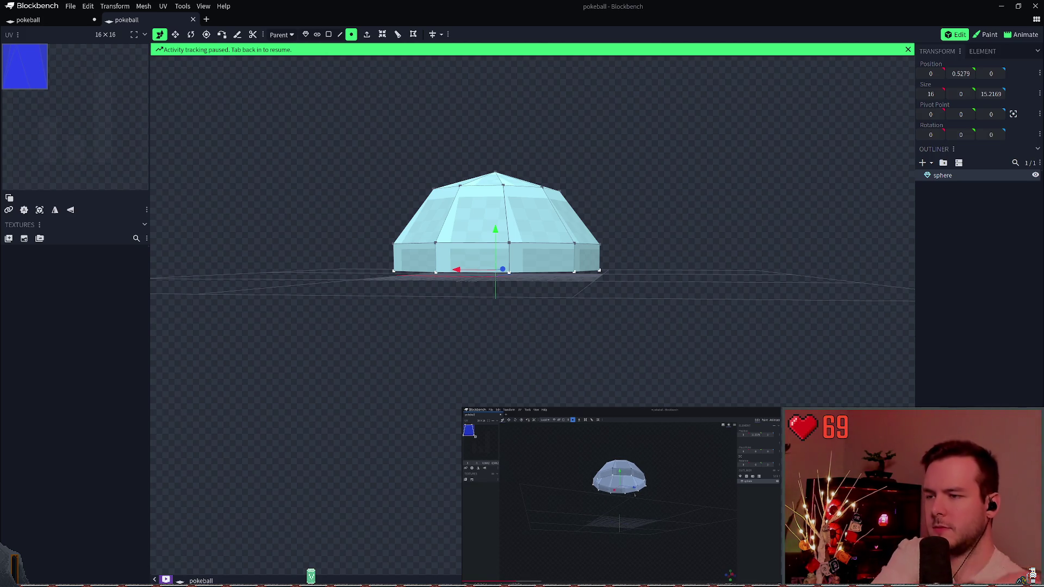
key("s")
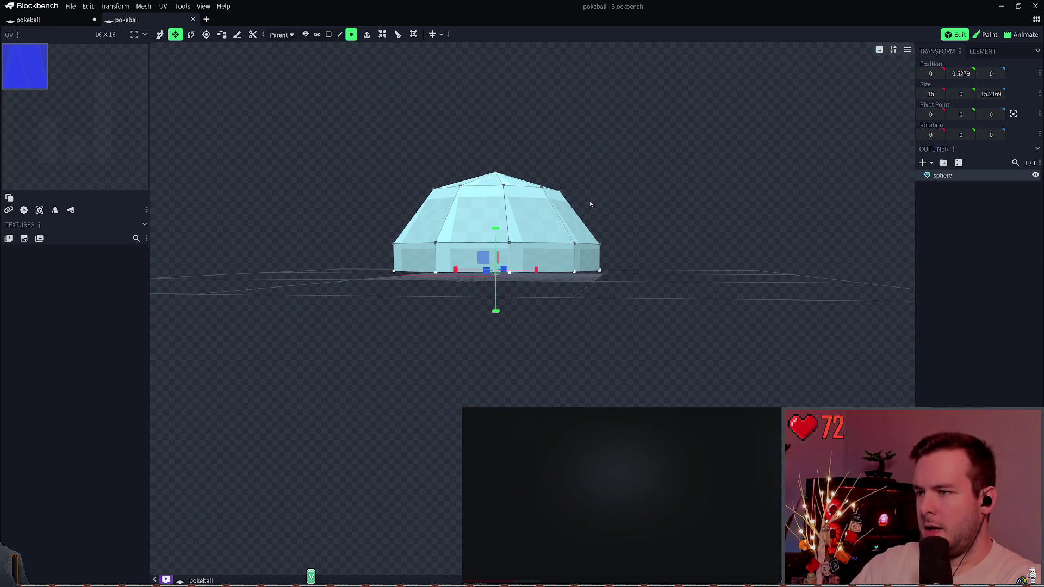
- Fill the dome's open bottom with a face via Create Face or Edge, then save
right_click(511, 276)
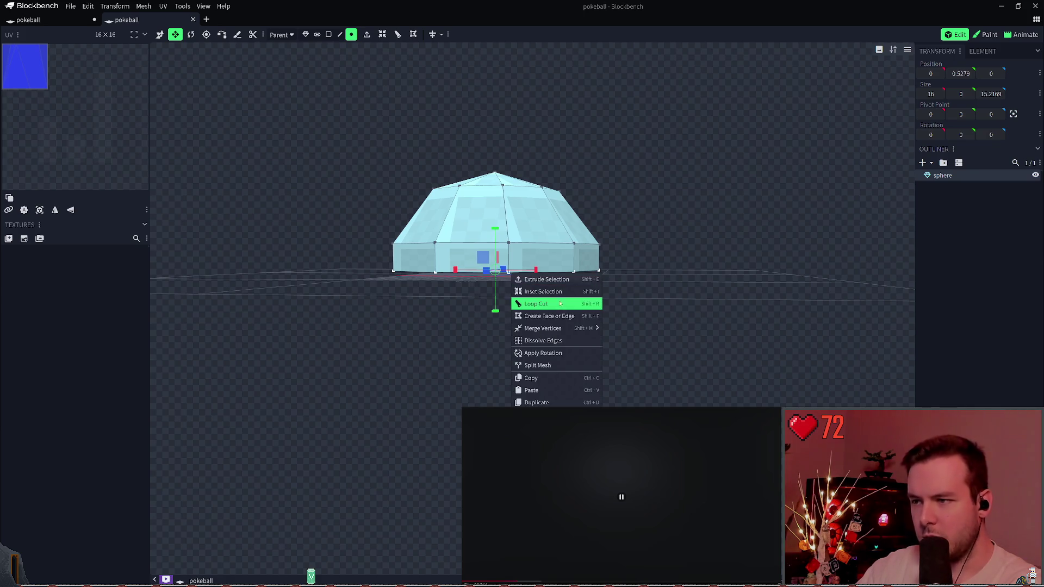
left_click(557, 321)
left_click_drag(638, 249, 657, 157)
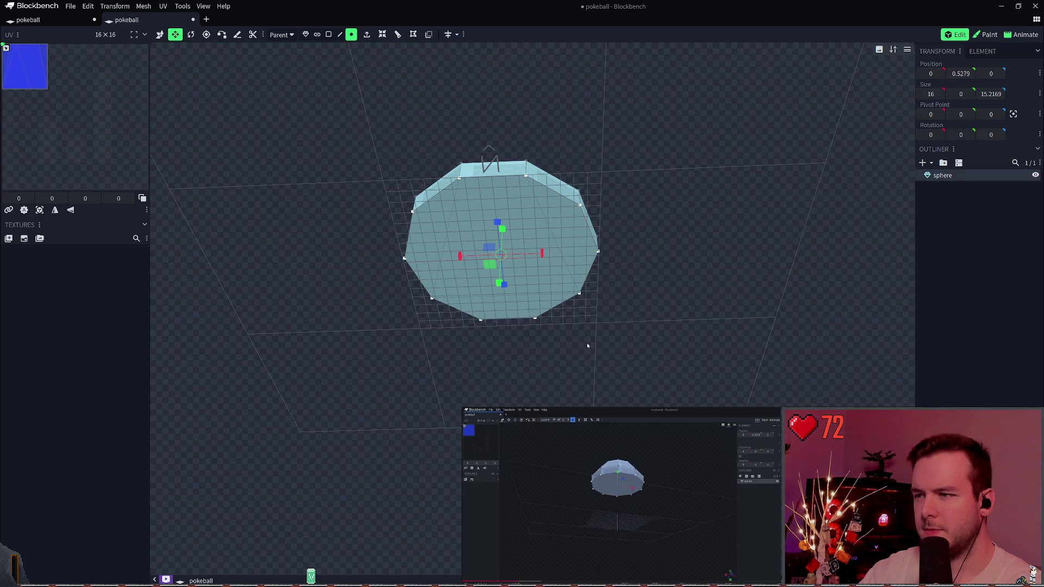
key("ctrl+s")
- Nudge the height of the dome's lower ring, then switch to object selection mode
mouse_move(678, 270)
left_mouse_down()
mouse_move(681, 305)
mouse_move(637, 278)
left_mouse_up()
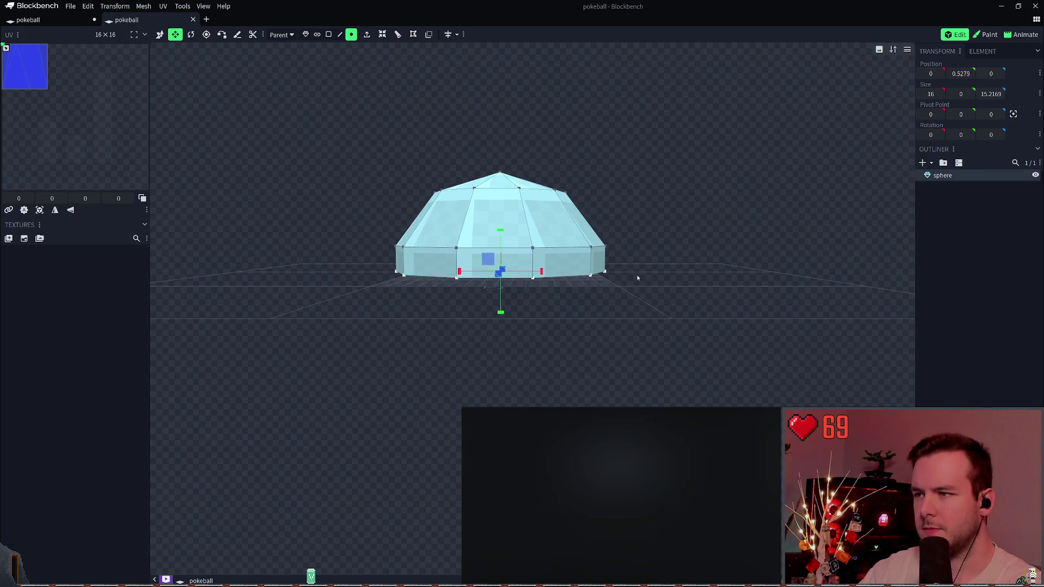
left_click(159, 34)
left_click_drag(512, 222, 516, 223)
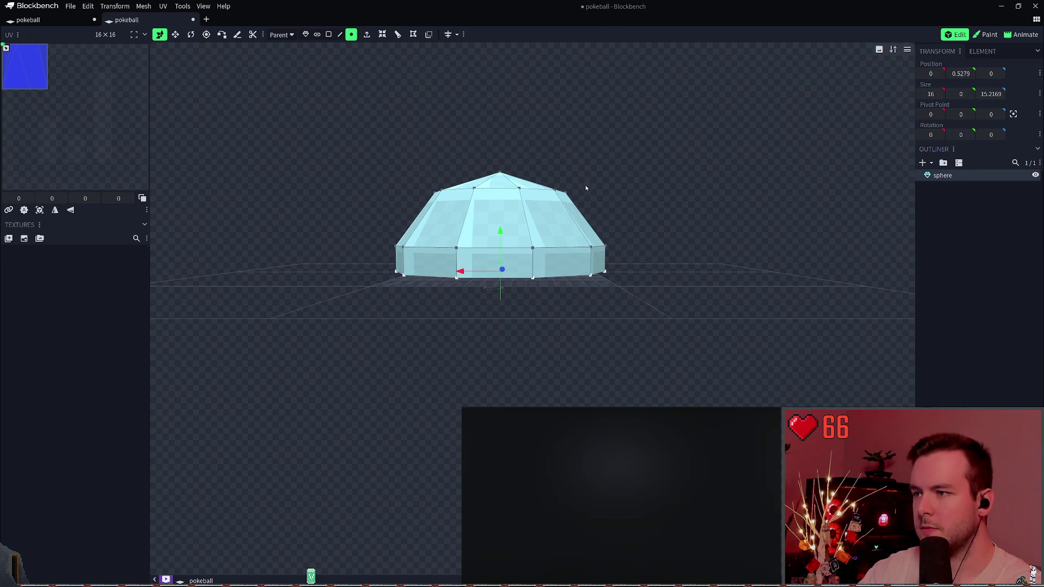
left_click(305, 34)
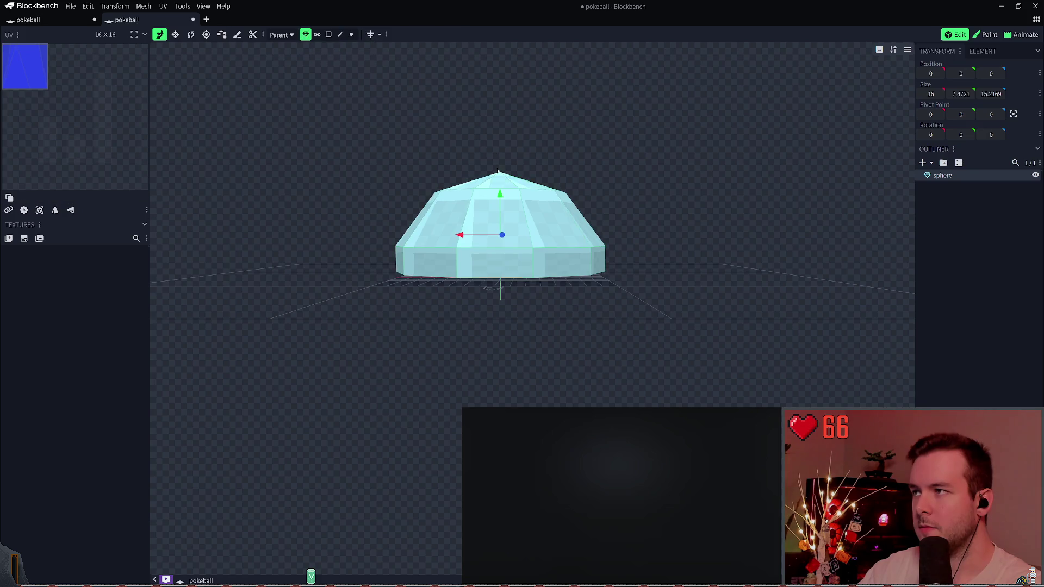
- Lift the dome to height 6, save, and duplicate it with Ctrl+D
left_click_drag(507, 199, 527, 115)
key("ctrl+s")
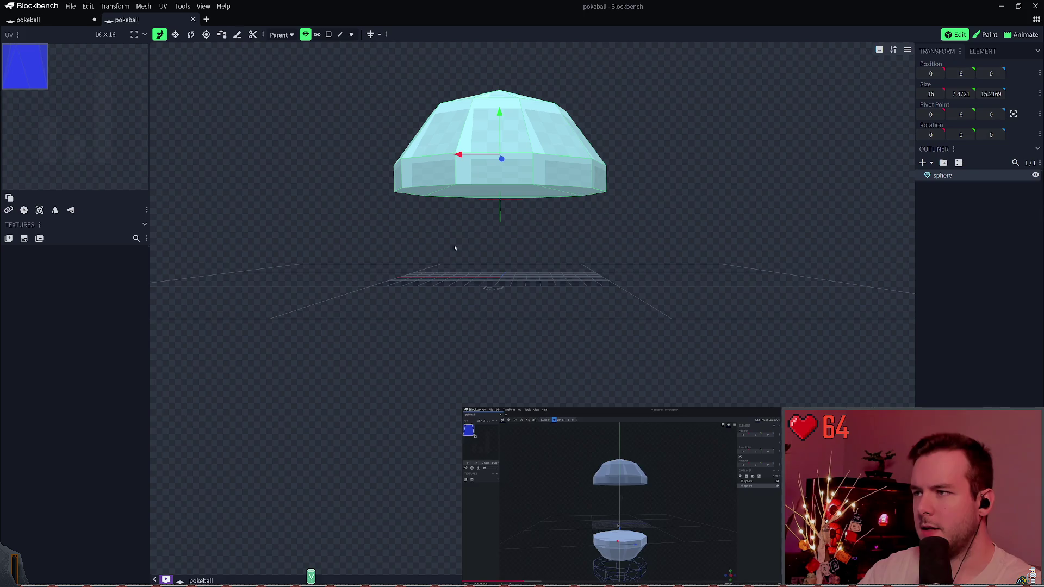
key("ctrl+d")
- Return from the Paint workspace to Edit and reselect the copied sphere half
key("2")
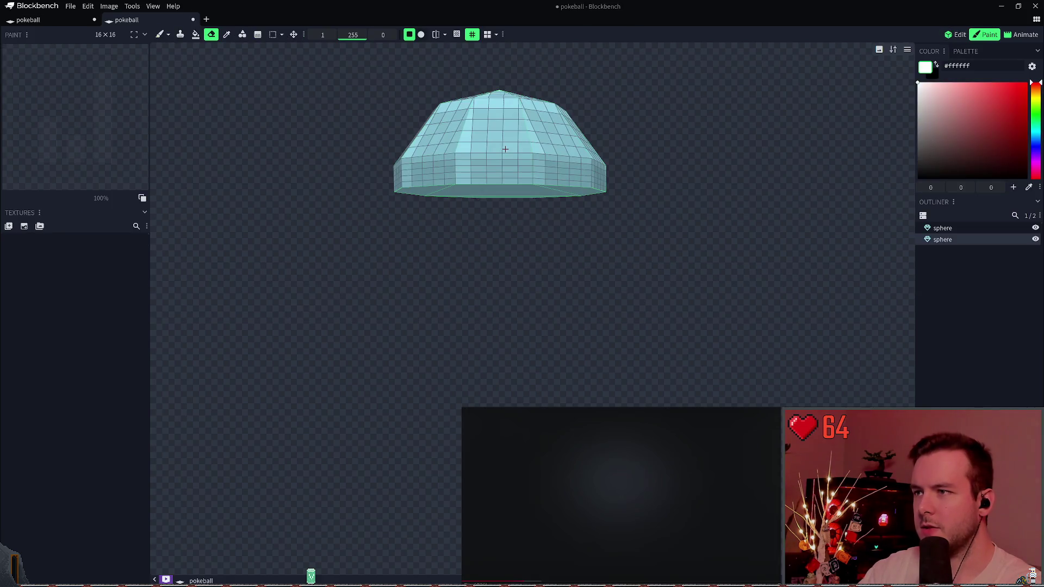
right_click_drag(570, 146, 570, 150)
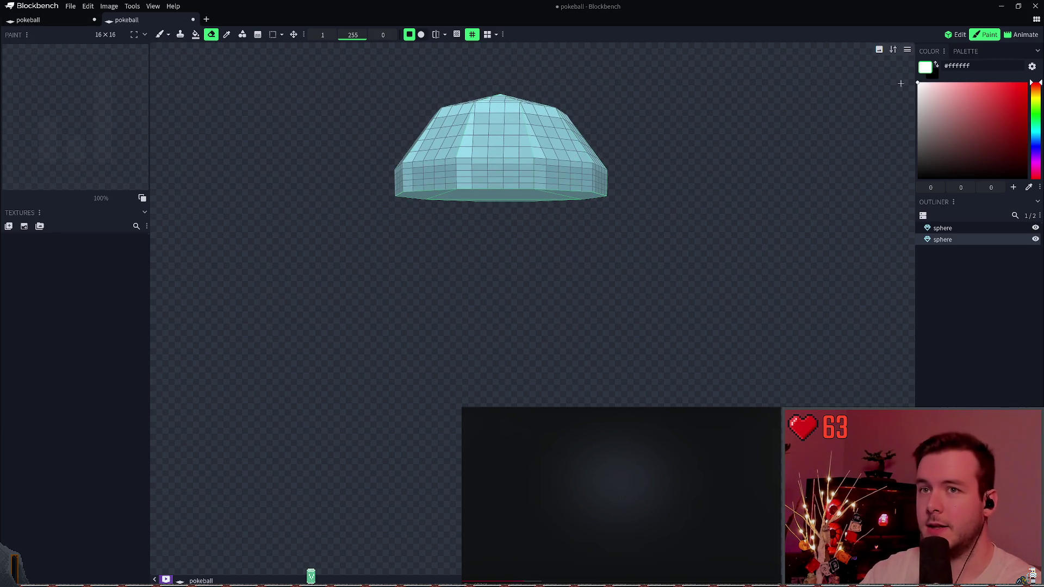
left_click(963, 34)
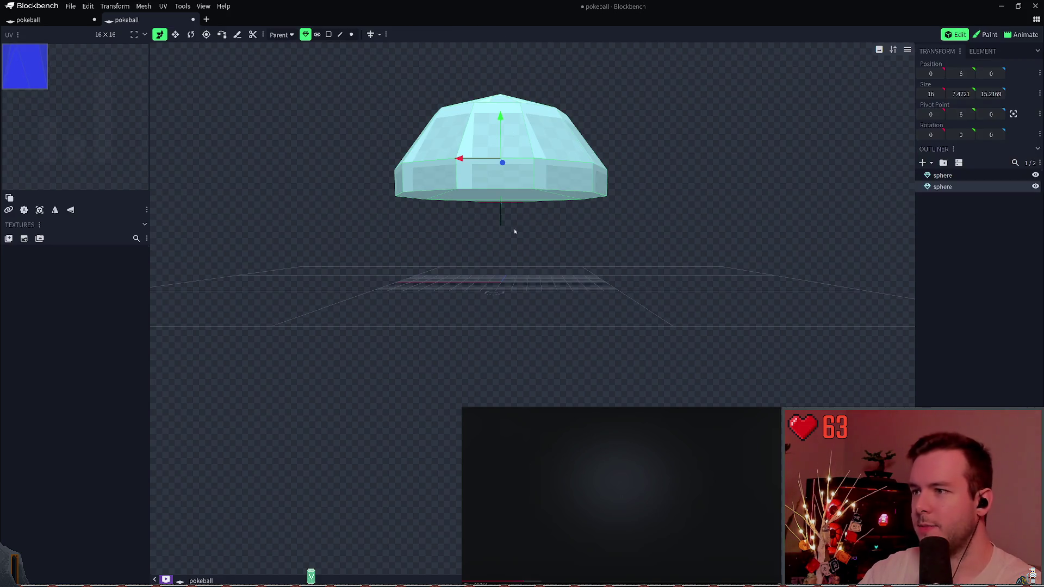
left_click(941, 175)
left_click(955, 187)
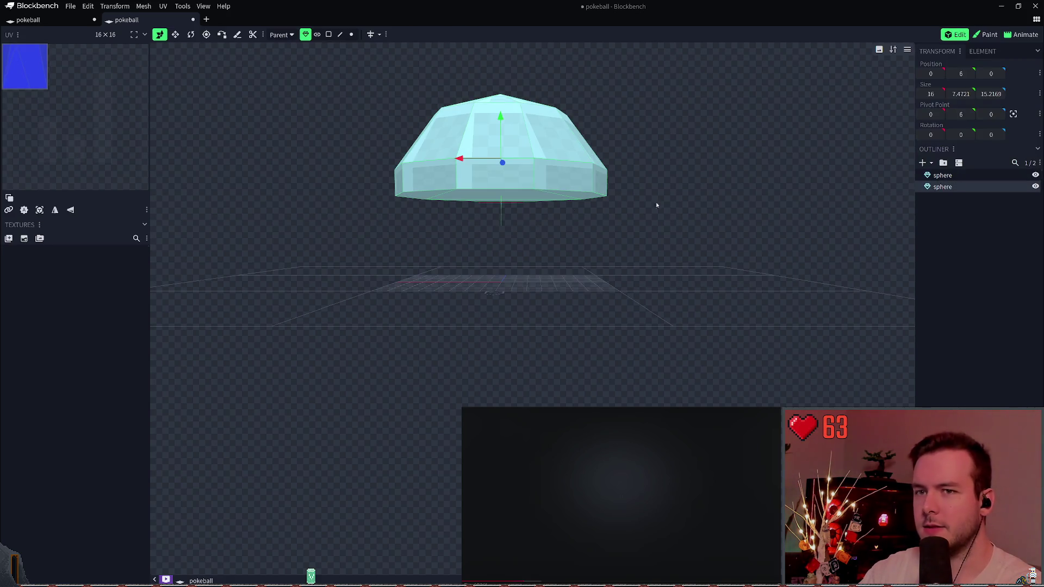
left_click(191, 36)
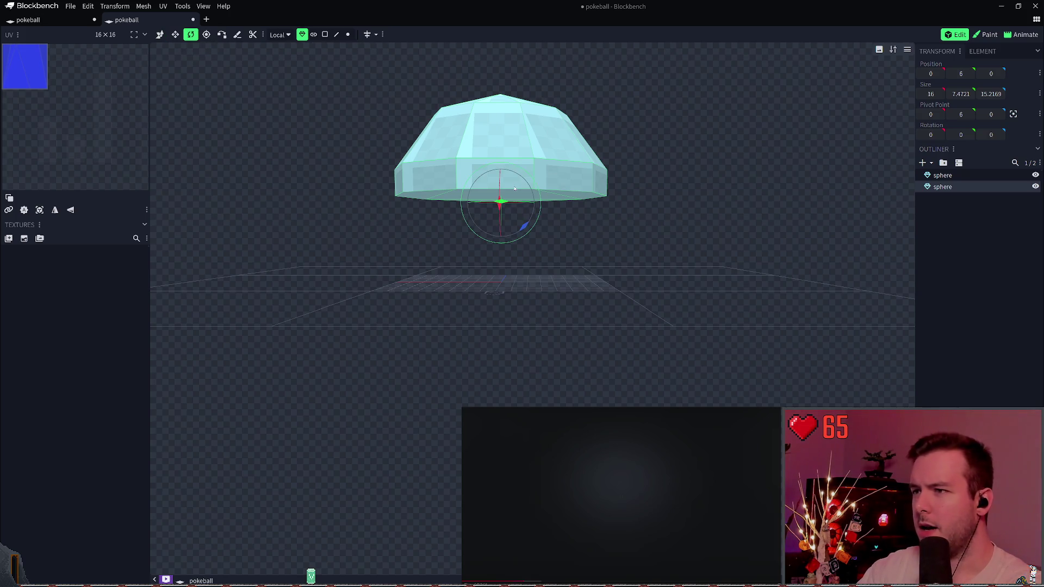
- Rotate the copied dome -180° on the Z axis so it sits upside down
mouse_move(528, 219)
left_mouse_down()
mouse_move(525, 230)
mouse_move(540, 223)
mouse_move(530, 242)
mouse_move(538, 234)
mouse_move(513, 233)
mouse_move(489, 205)
mouse_move(495, 196)
left_mouse_up()
key("Tab")
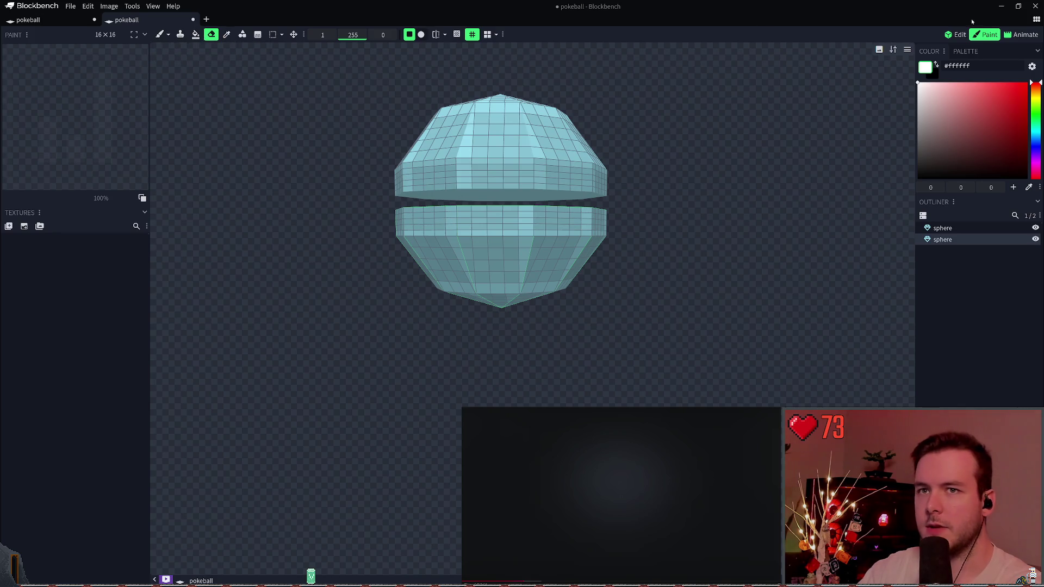
left_click(957, 34)
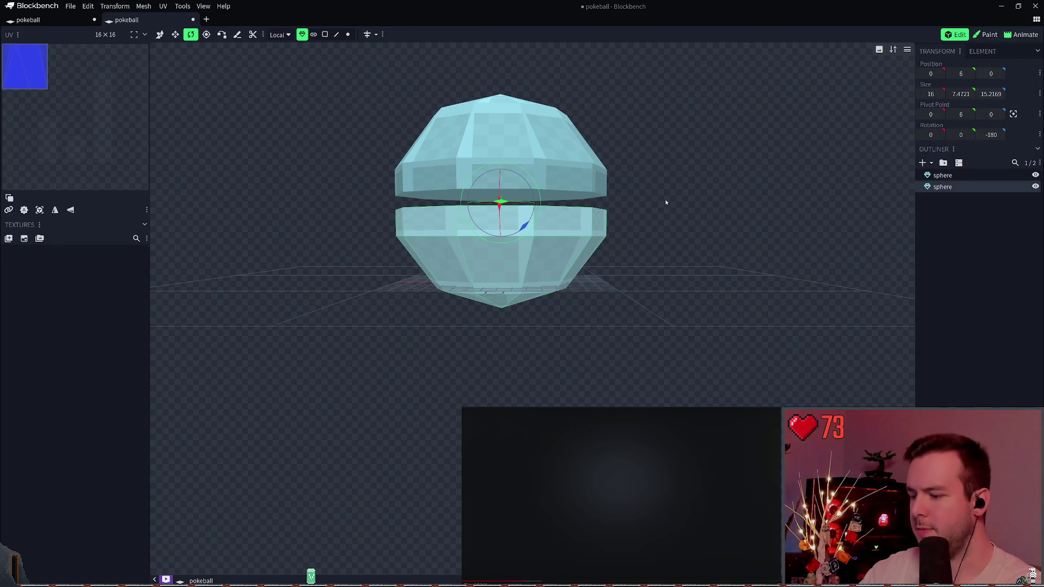
key("Tab")
left_click(955, 36)
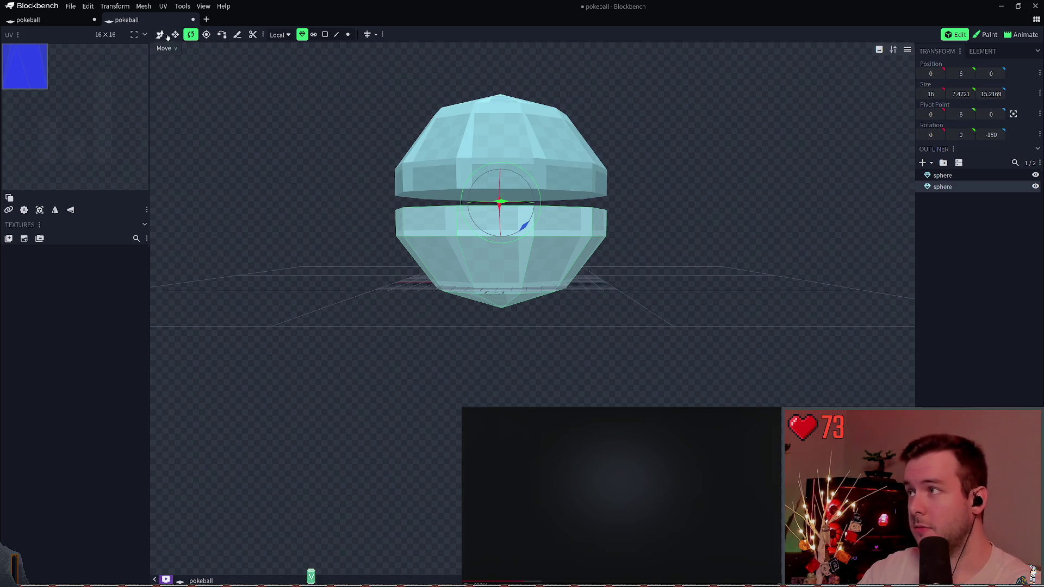
- Raise the flipped half to meet the top half, lift both halves to Y 8, and save
left_click(160, 36)
left_click_drag(503, 202, 506, 191)
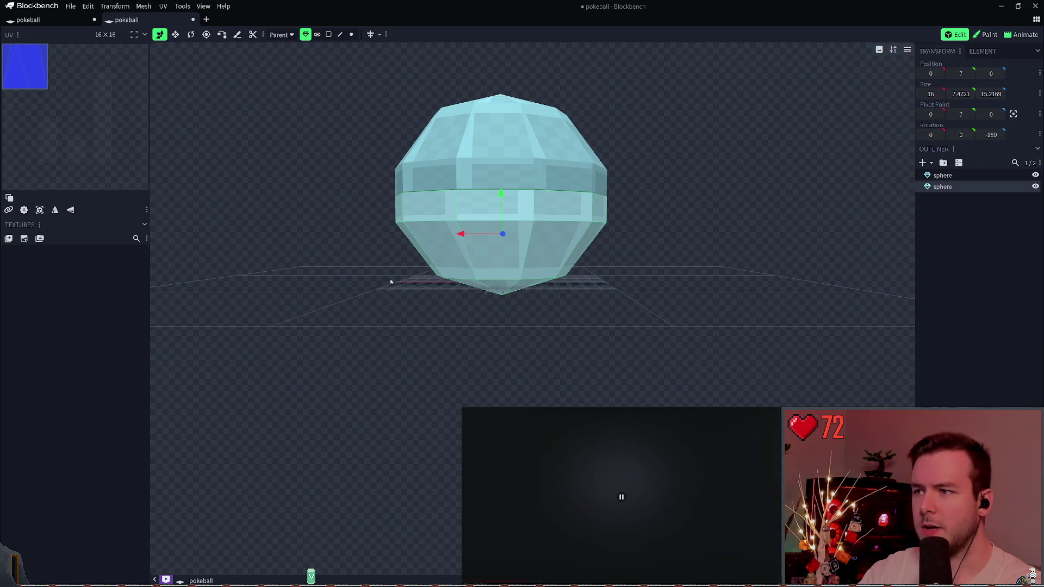
key("ctrl+a")
left_click_drag(509, 158, 510, 131)
mouse_move(653, 174)
left_mouse_down()
mouse_move(644, 132)
mouse_move(638, 161)
mouse_move(642, 142)
mouse_move(622, 156)
mouse_move(655, 194)
mouse_move(639, 191)
left_mouse_up()
scroll(640, 191, "up", 2)
mouse_move(665, 218)
left_mouse_down()
mouse_move(699, 168)
mouse_move(698, 263)
mouse_move(750, 196)
mouse_move(725, 206)
mouse_move(762, 177)
mouse_move(675, 179)
mouse_move(705, 174)
left_mouse_up()
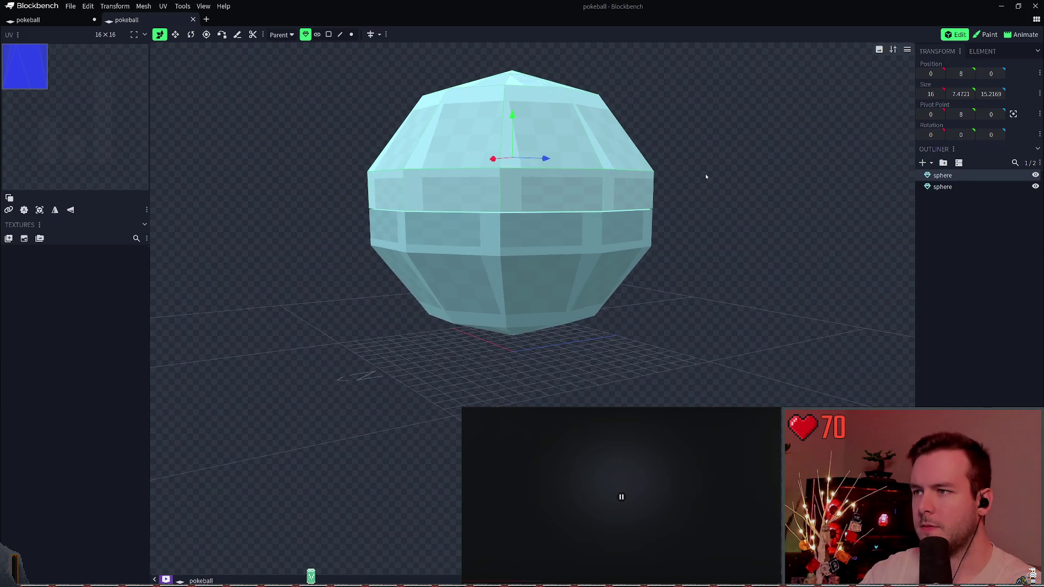
key("ctrl+s")
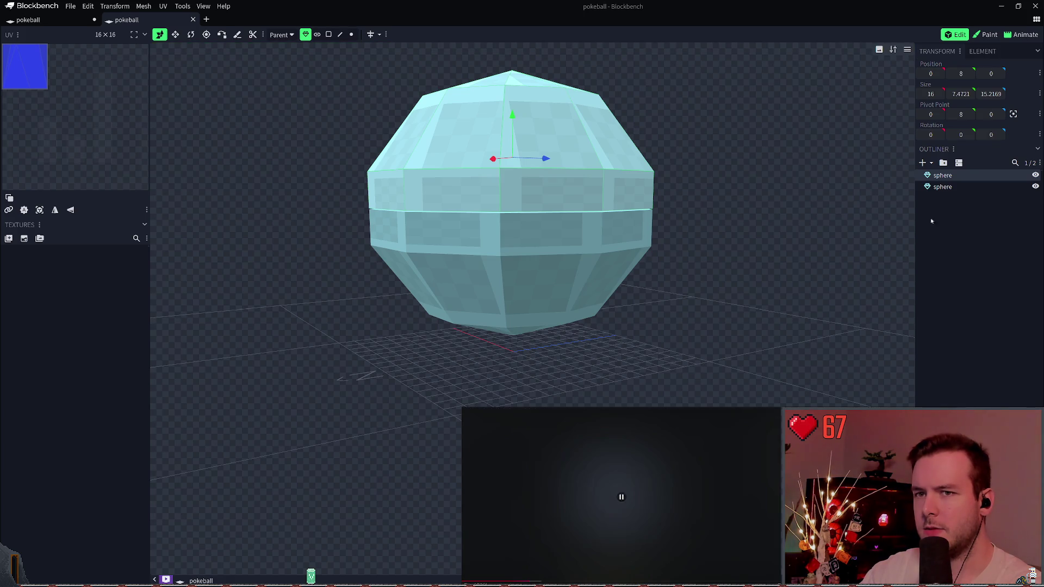
- Add a new cylinder mesh and squash its height into a thin band
left_click(944, 207)
right_click(945, 208)
mouse_move(960, 211)
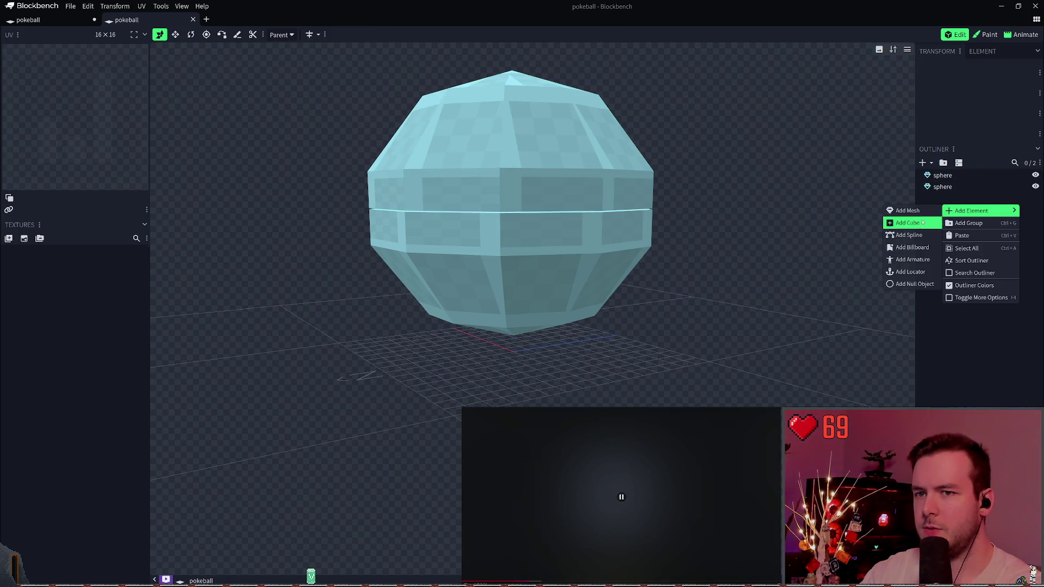
left_click(913, 211)
left_click(525, 73)
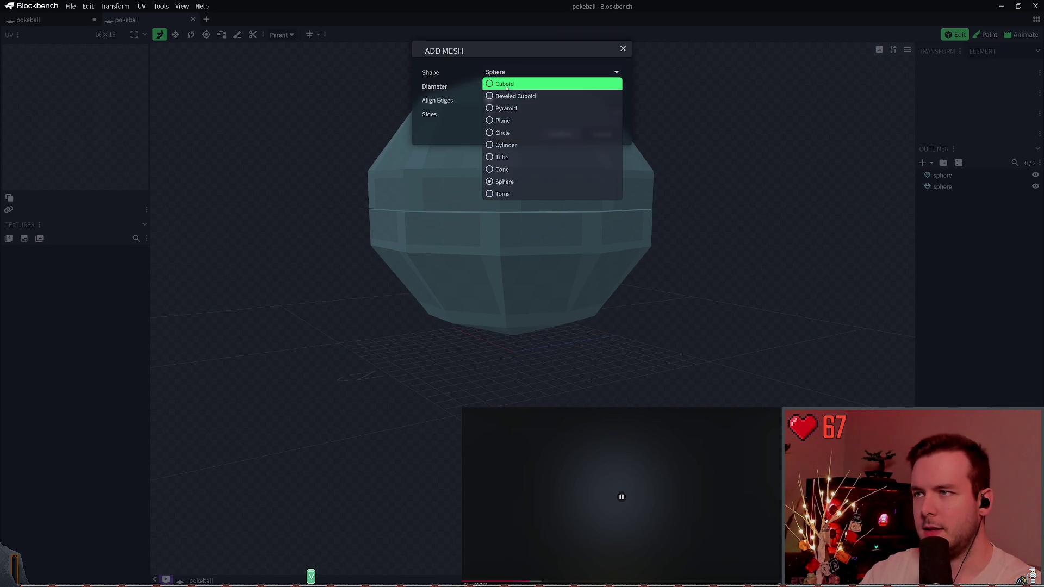
left_click(513, 145)
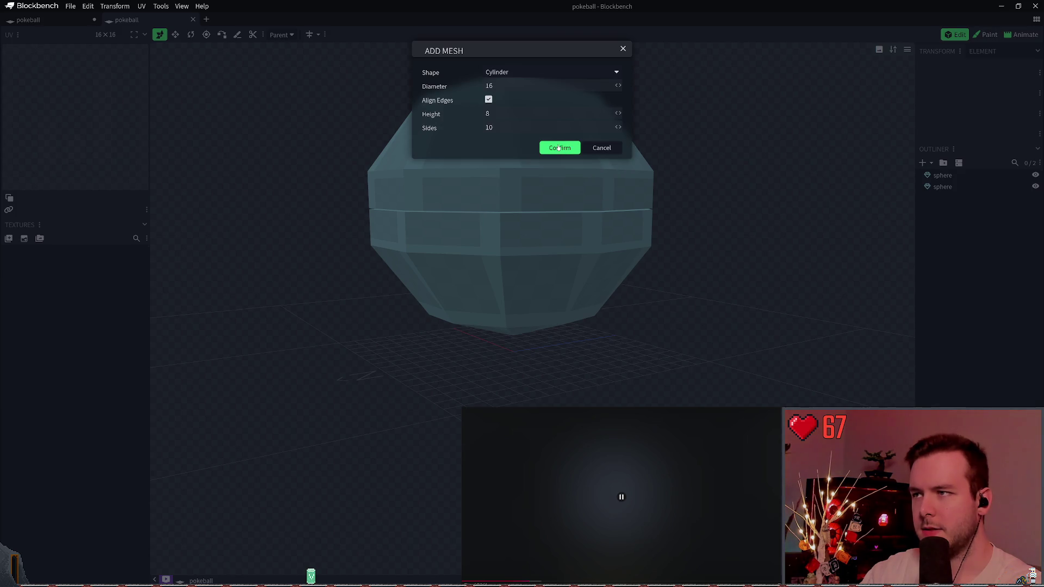
left_click(559, 148)
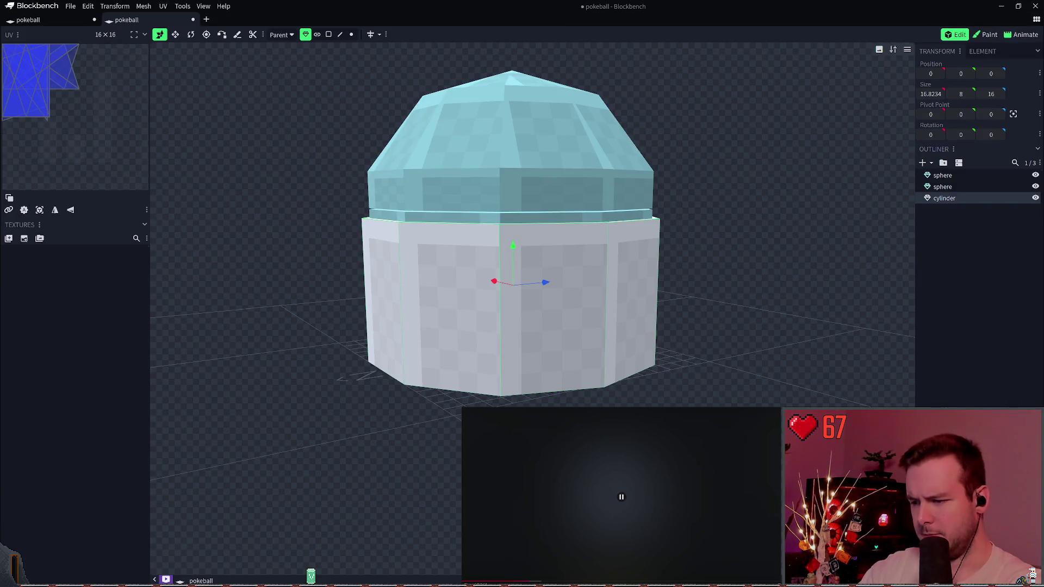
mouse_move(513, 246)
left_mouse_down()
mouse_move(513, 226)
mouse_move(513, 303)
left_mouse_up()
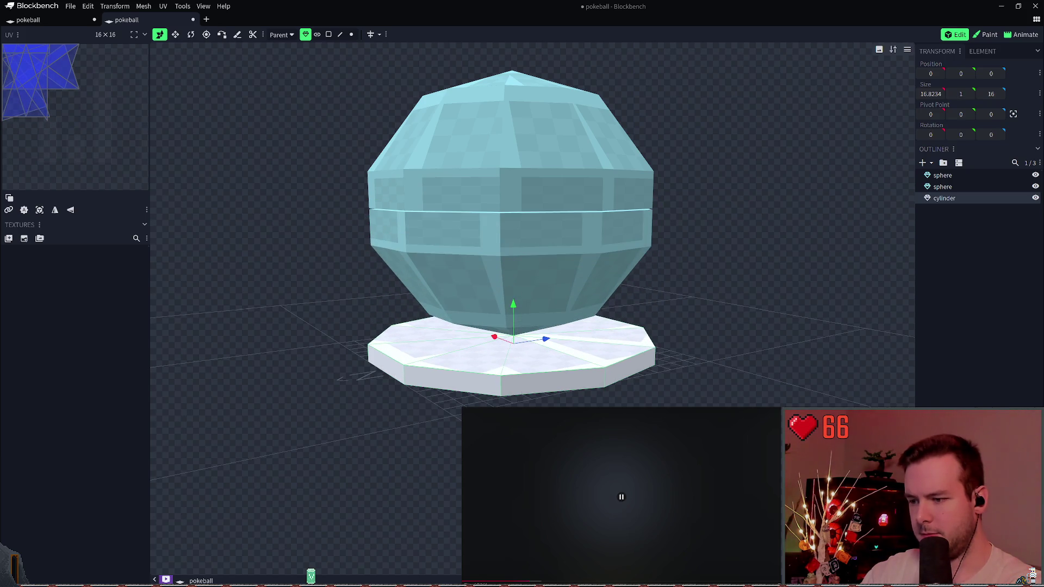
- Lift the upper sphere half one unit and raise the cylinder to the equator at height 8.5
left_click(956, 179)
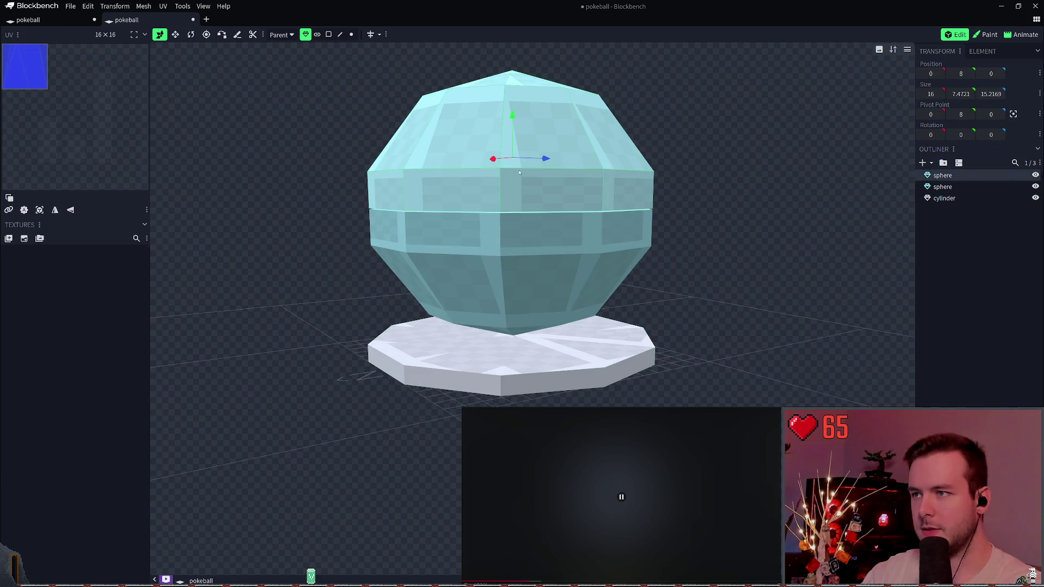
left_click_drag(514, 118, 514, 98)
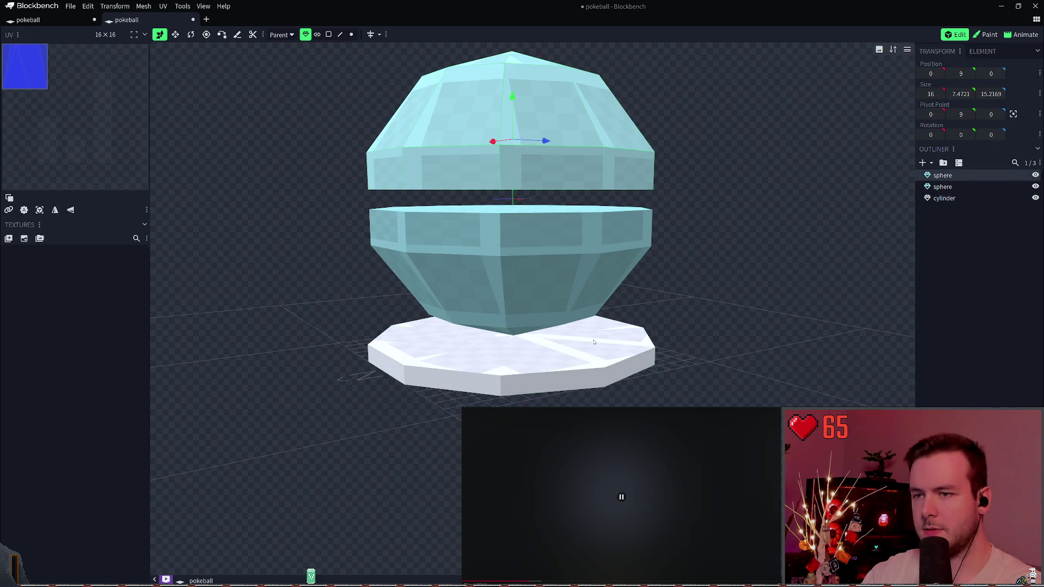
left_click(514, 353)
left_click_drag(512, 311, 522, 163)
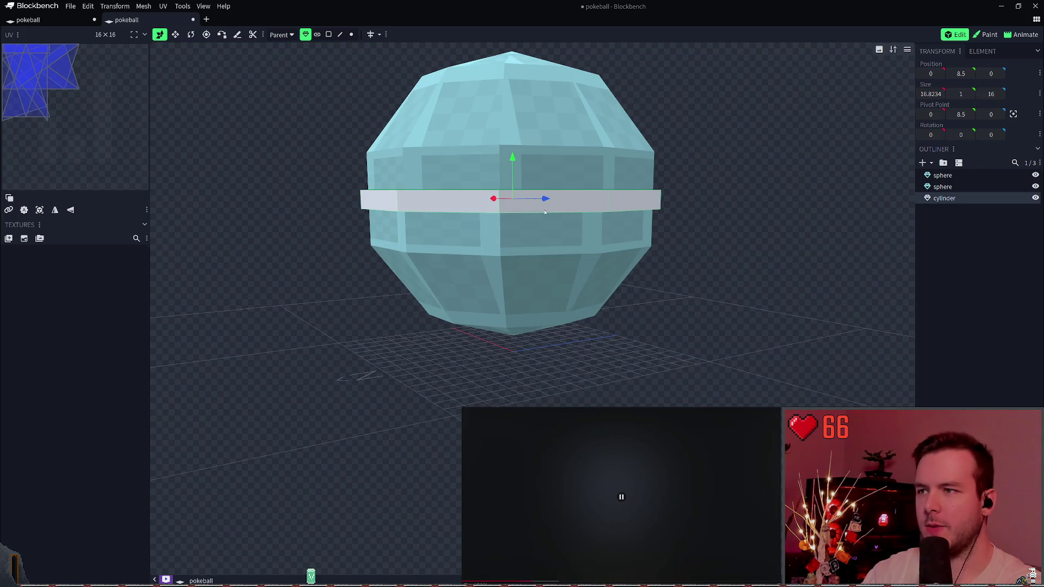
right_click(571, 199)
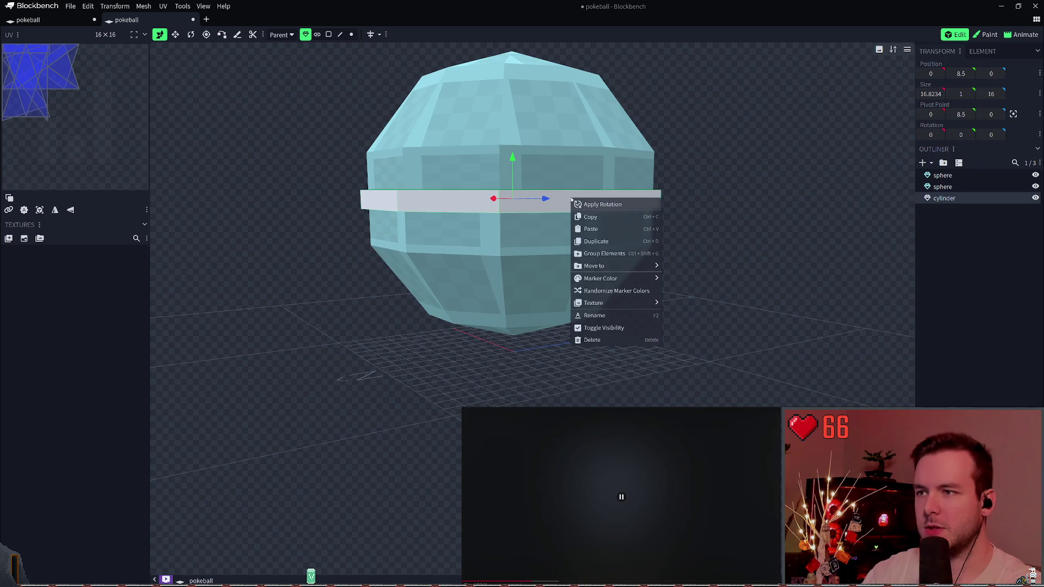
mouse_move(608, 283)
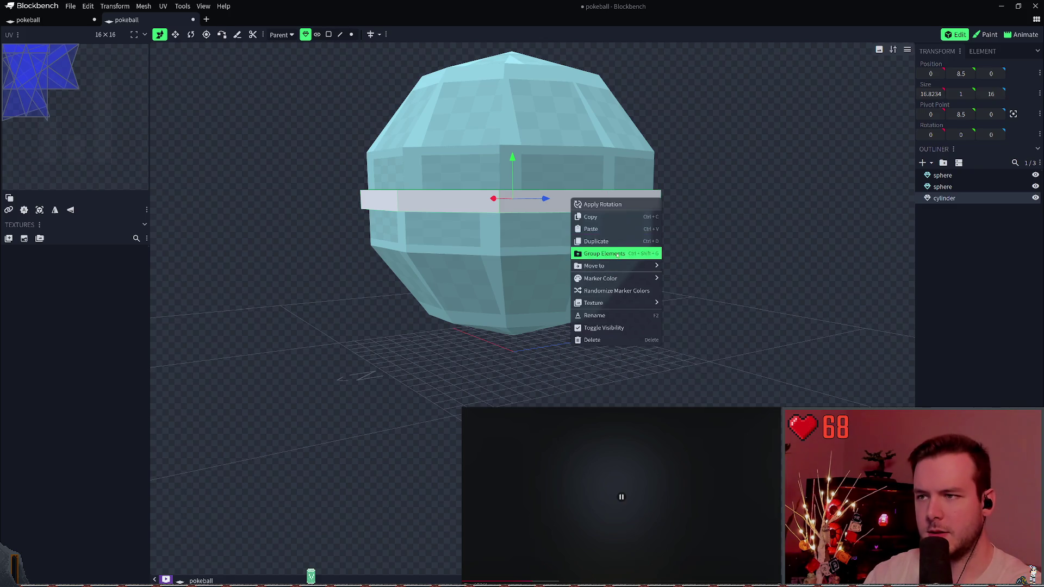
left_click(405, 235)
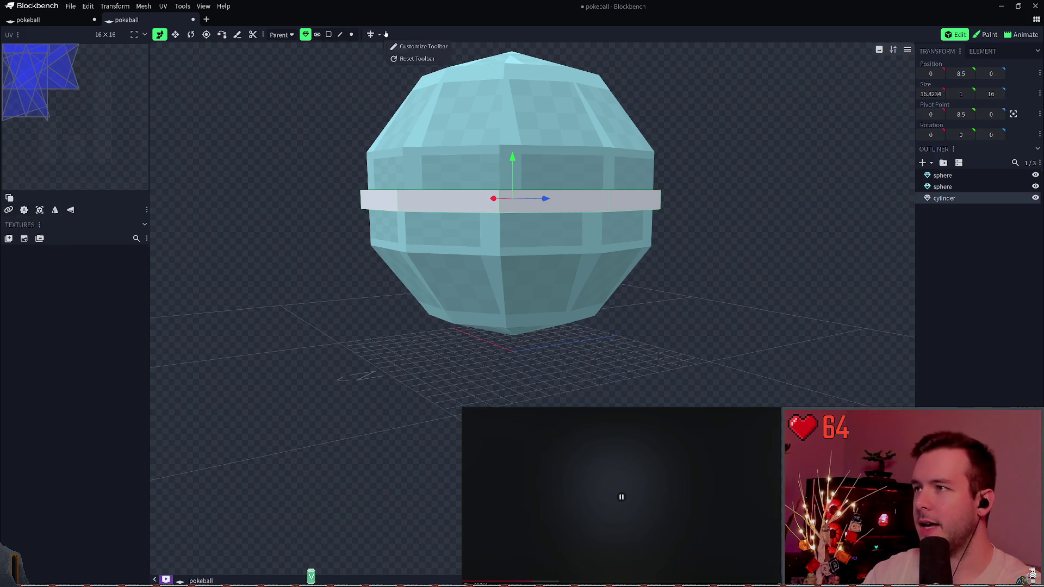
left_click(906, 50)
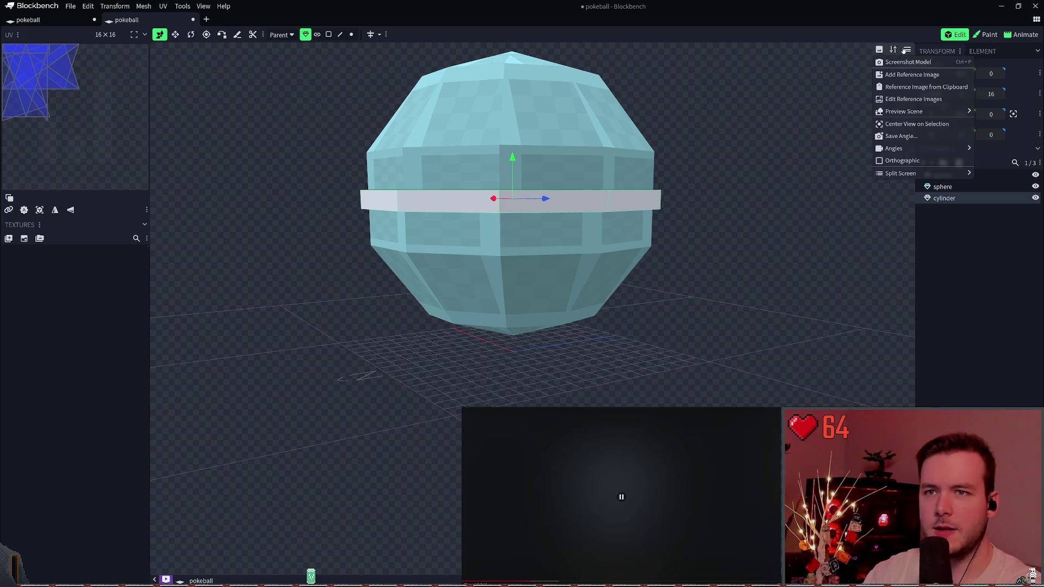
left_click(906, 50)
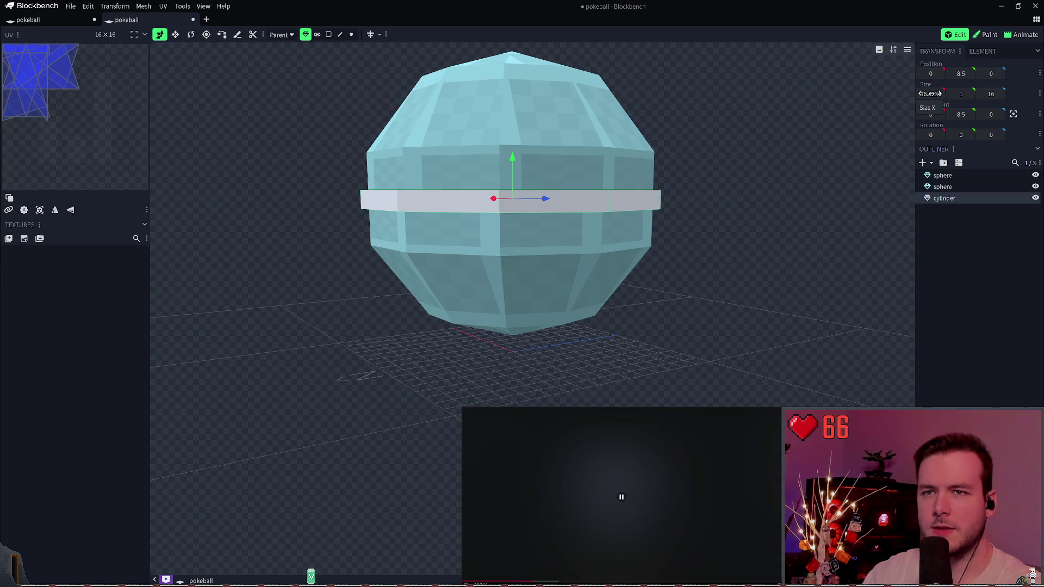
left_click(930, 95)
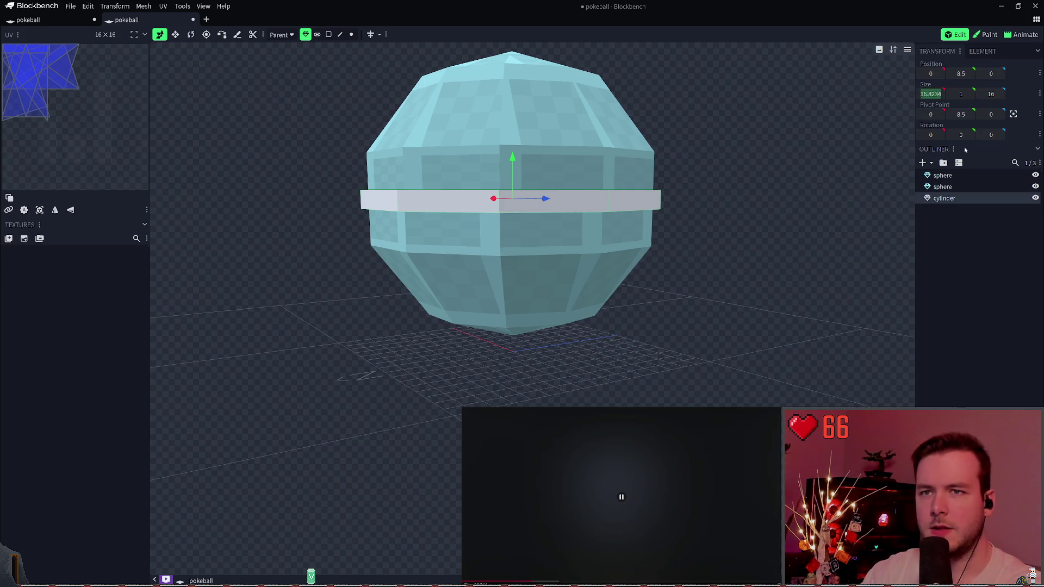
type("16")
key("Escape")
right_click_drag(656, 181, 655, 197)
left_click_drag(656, 197, 658, 186)
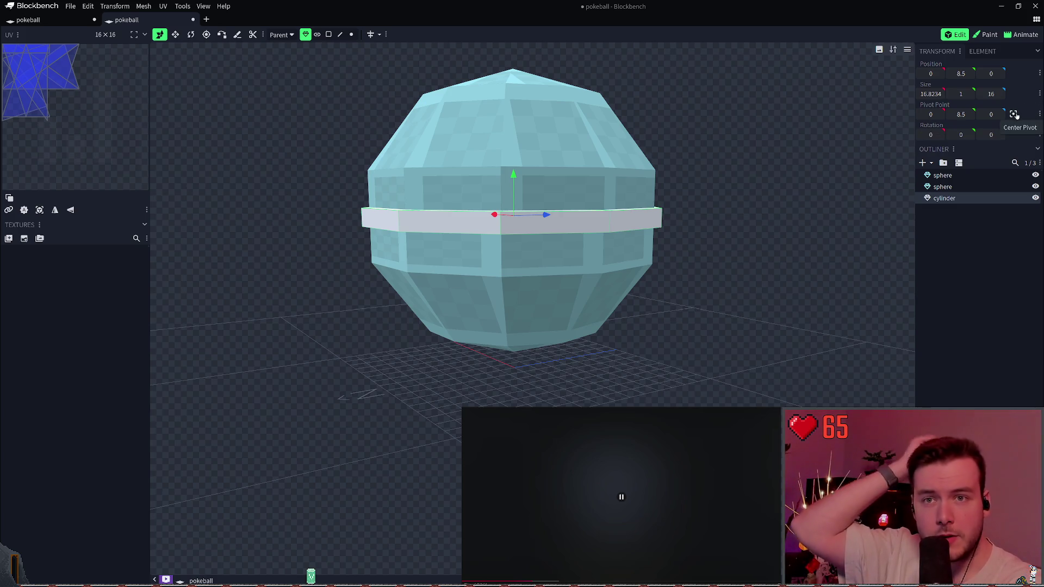
right_click(953, 199)
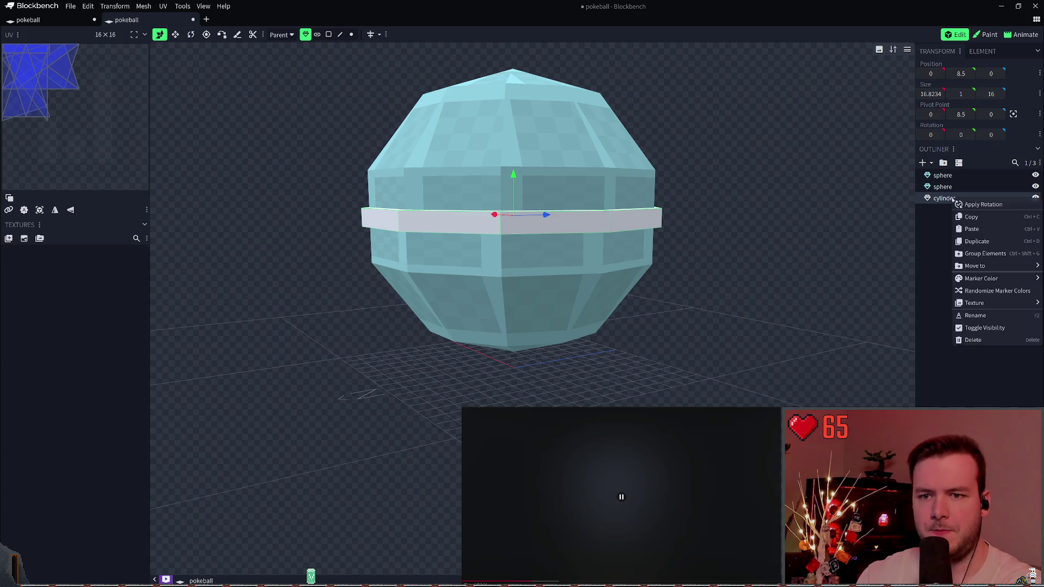
left_click(959, 205)
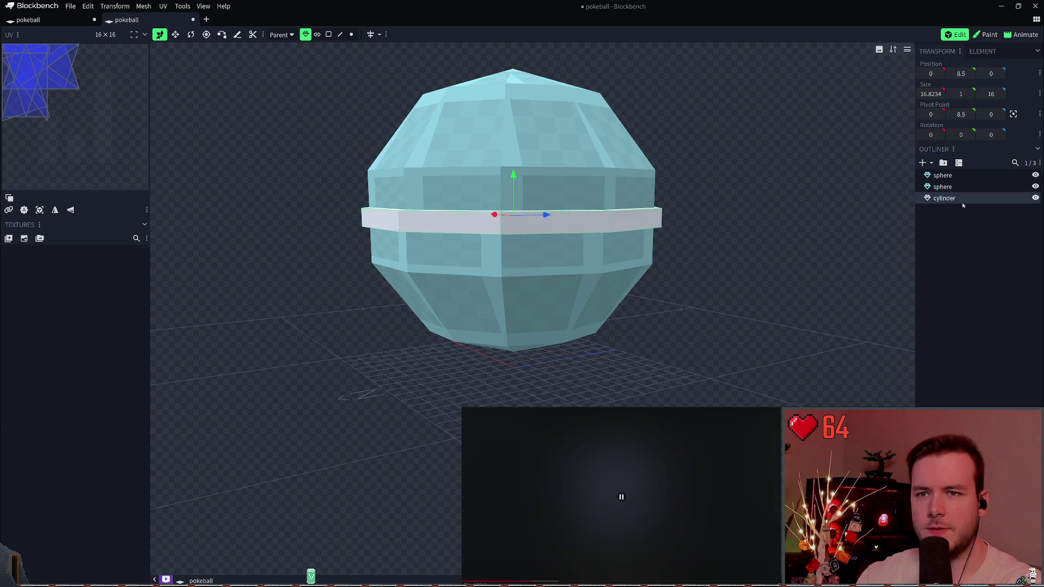
key("Delete")
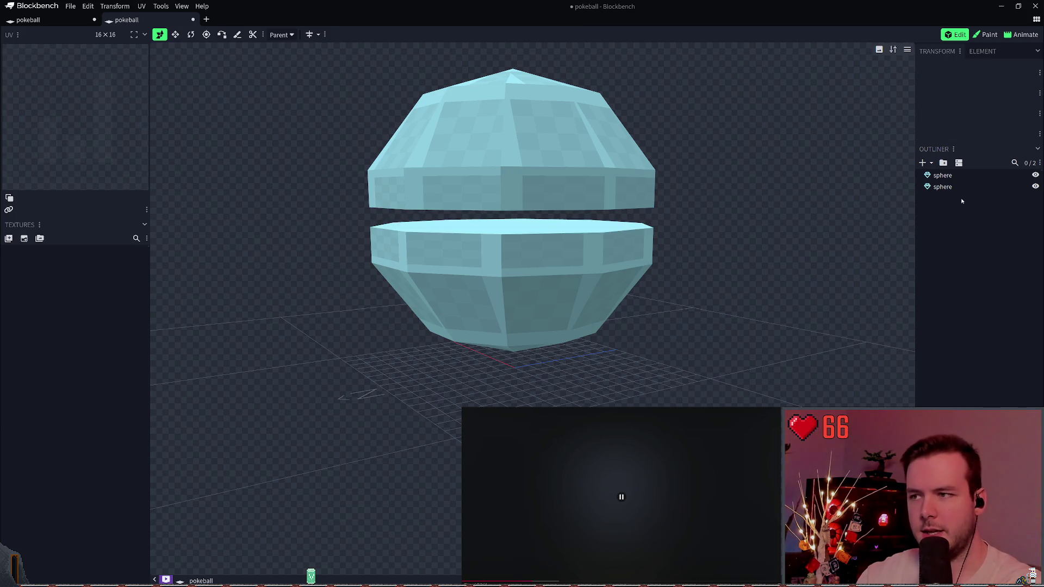
- Delete the old band and add a fresh Cylinder mesh in its place
key("ctrl+z")
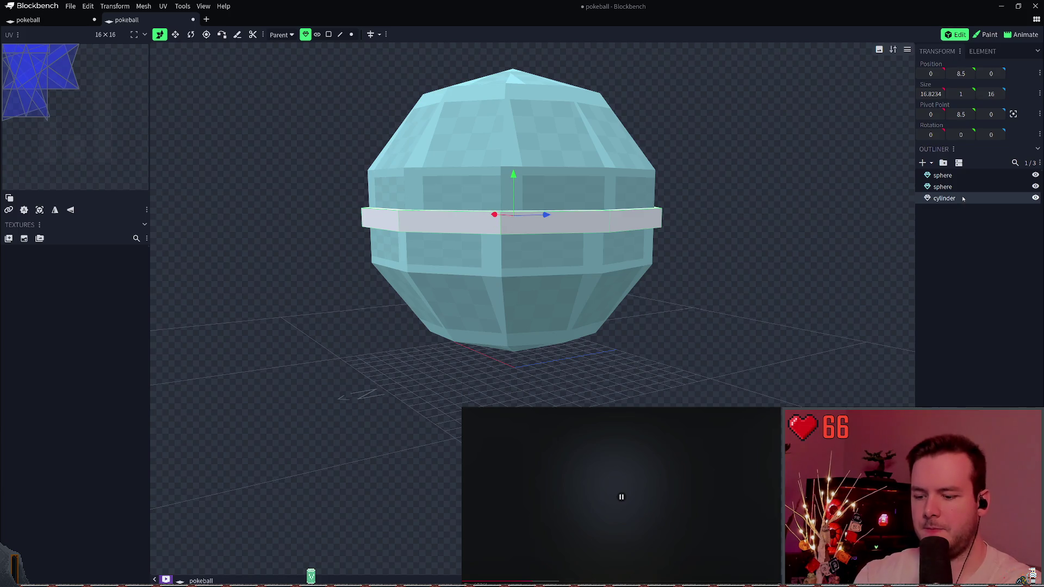
key("Delete")
right_click(962, 199)
left_click(974, 205)
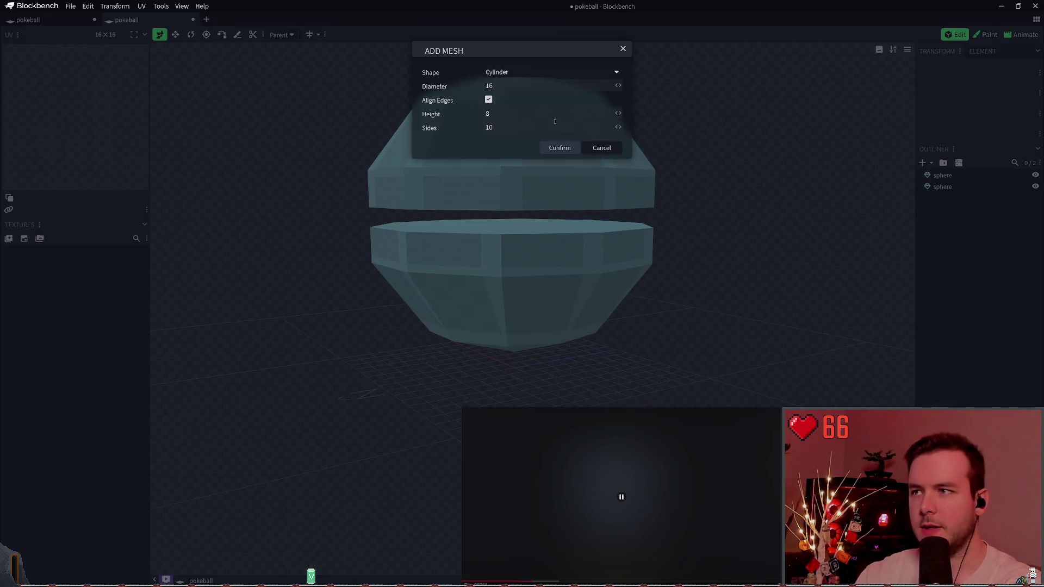
left_click(515, 73)
left_click(508, 117)
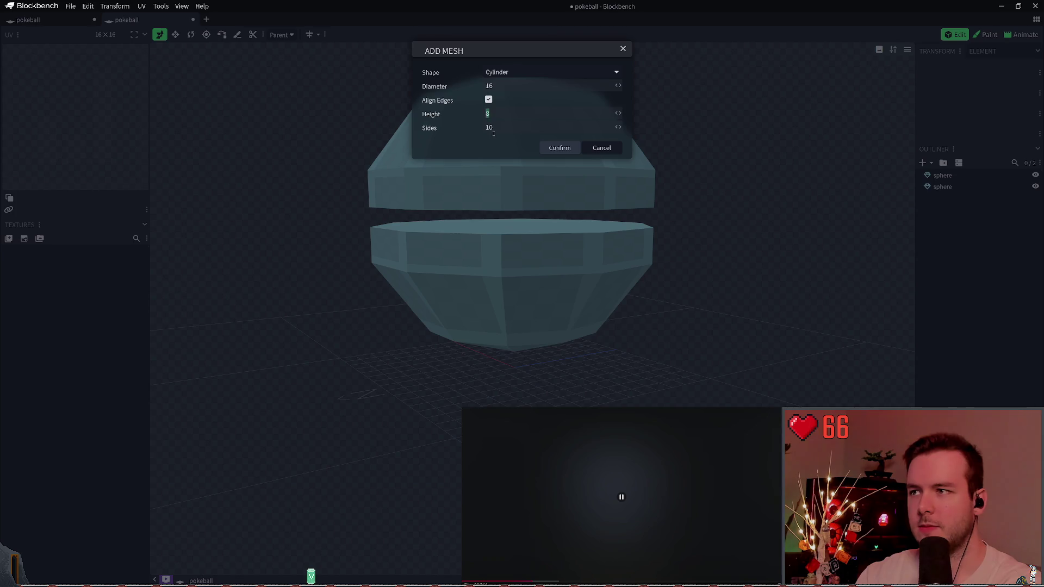
left_click(560, 148)
- Raise the new cylinder to the ball's equator between the two halves
left_click_drag(514, 313, 513, 174)
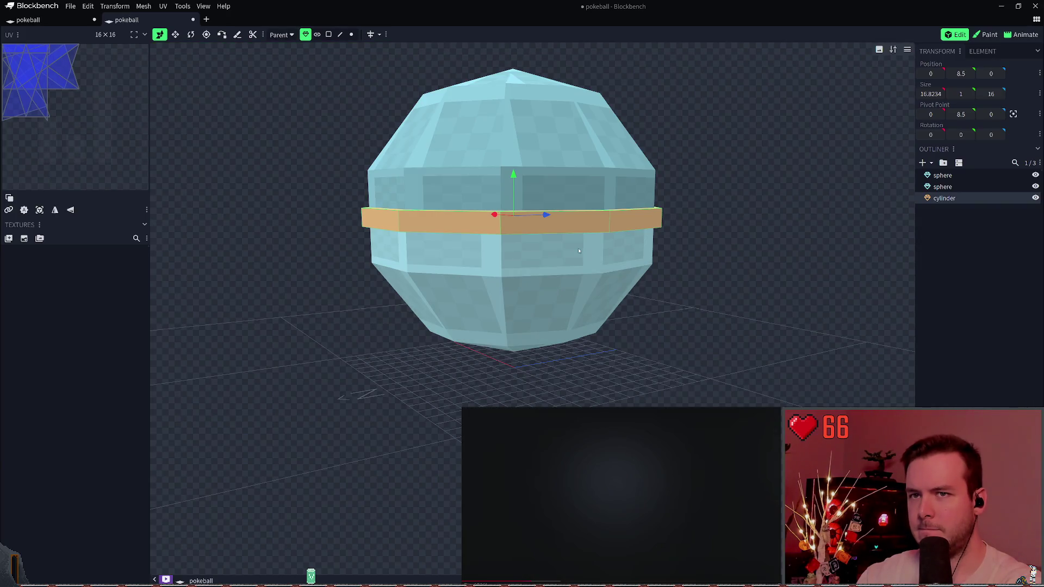
left_click_drag(939, 93, 968, 93)
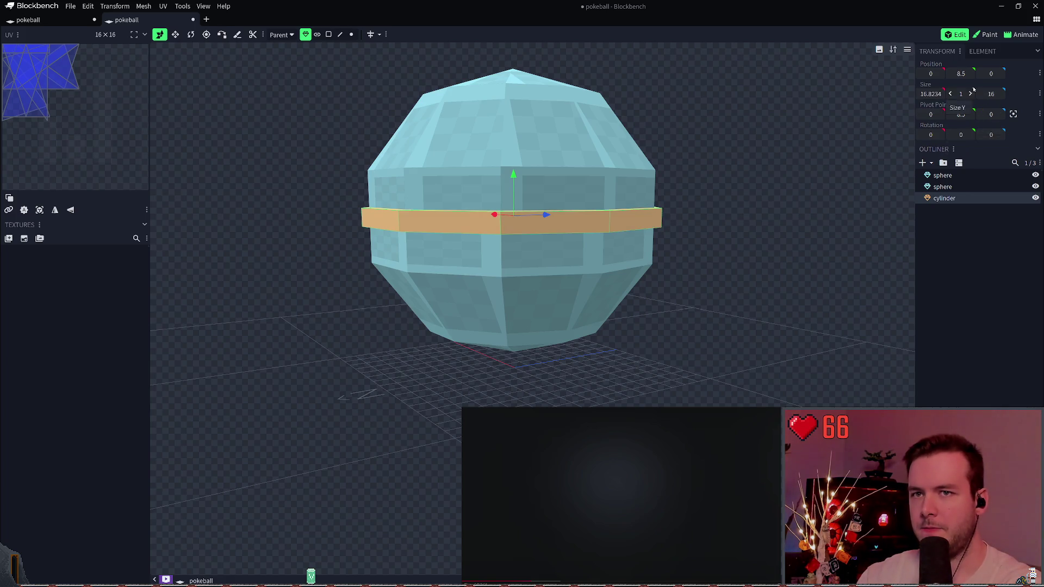
key("alt+Tab")
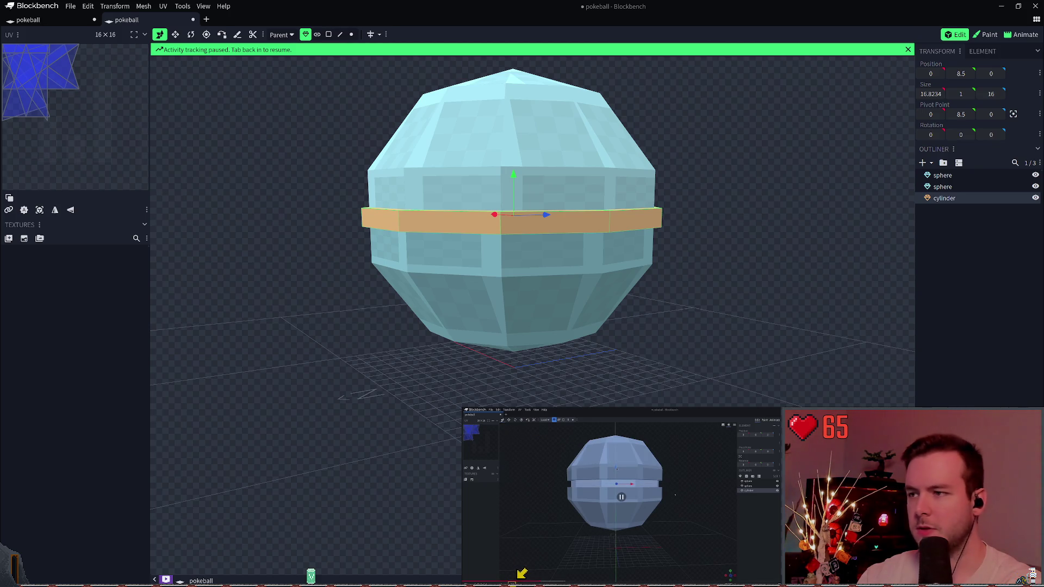
- Delete the old cylinder band from the Outliner
left_click(574, 274)
left_click(958, 215)
left_click(963, 197)
key("Delete")
- Add a new Cylinder mesh with Diameter 14, Height 1 and 10 sides
right_click(959, 206)
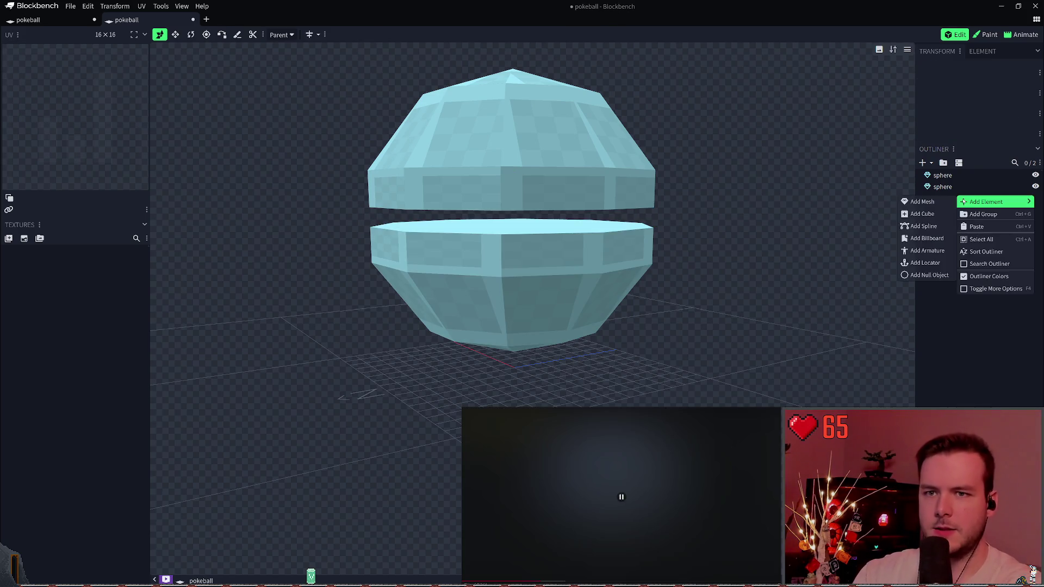
left_click(927, 201)
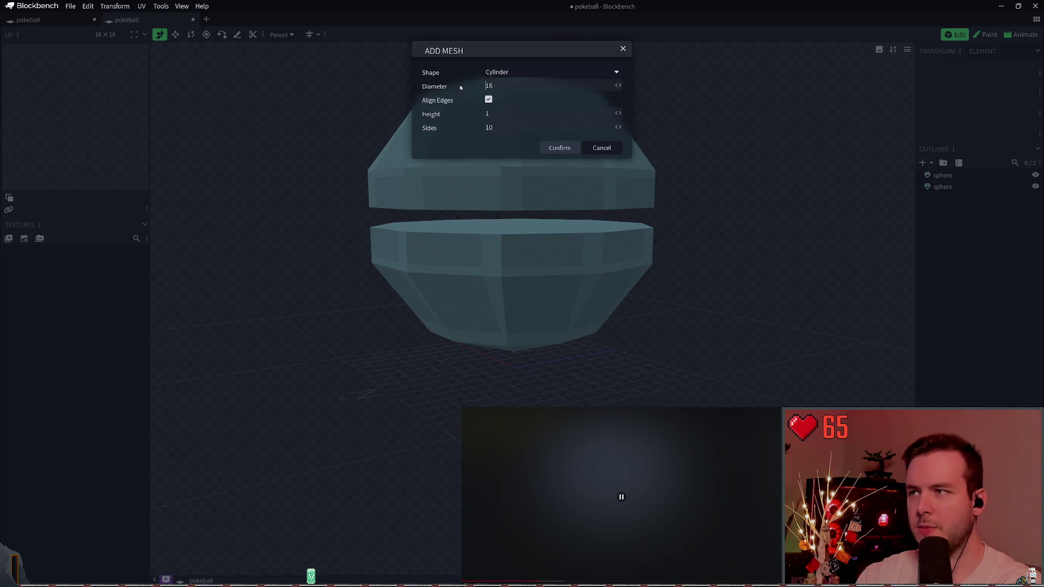
type("14")
left_click(512, 582)
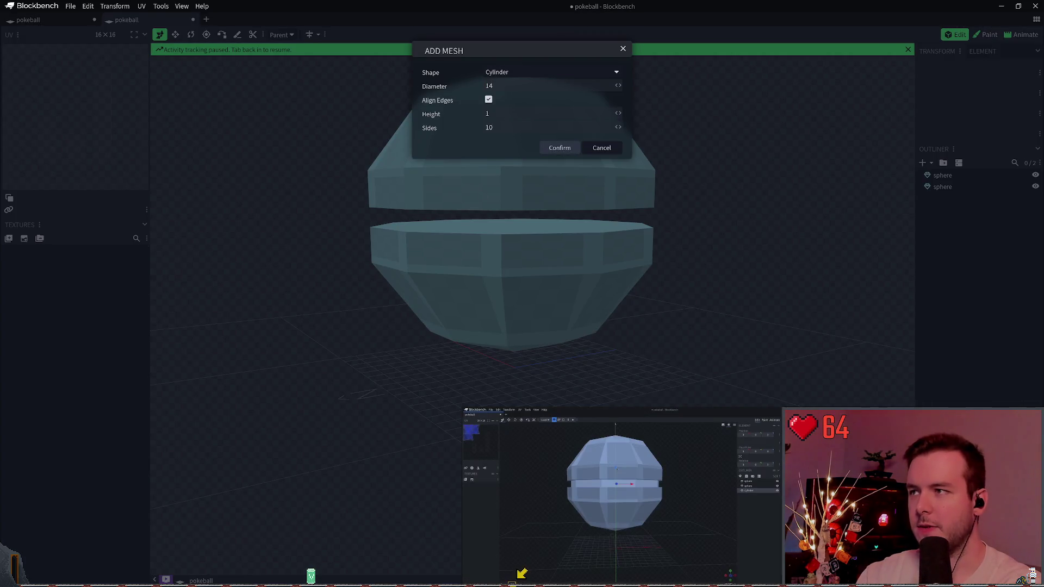
left_click(522, 354)
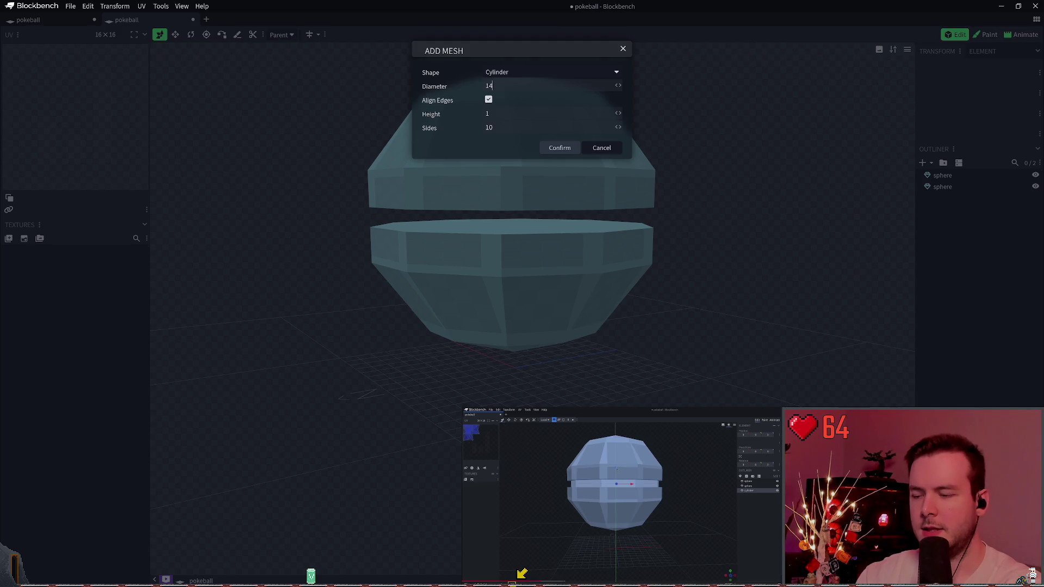
left_click(512, 582)
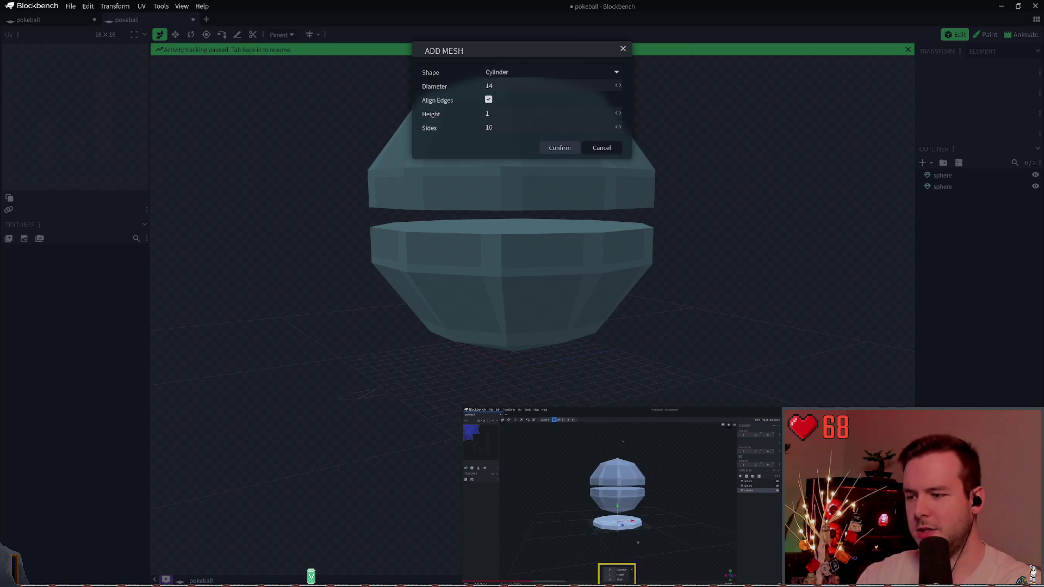
left_click(530, 132)
left_click(621, 497)
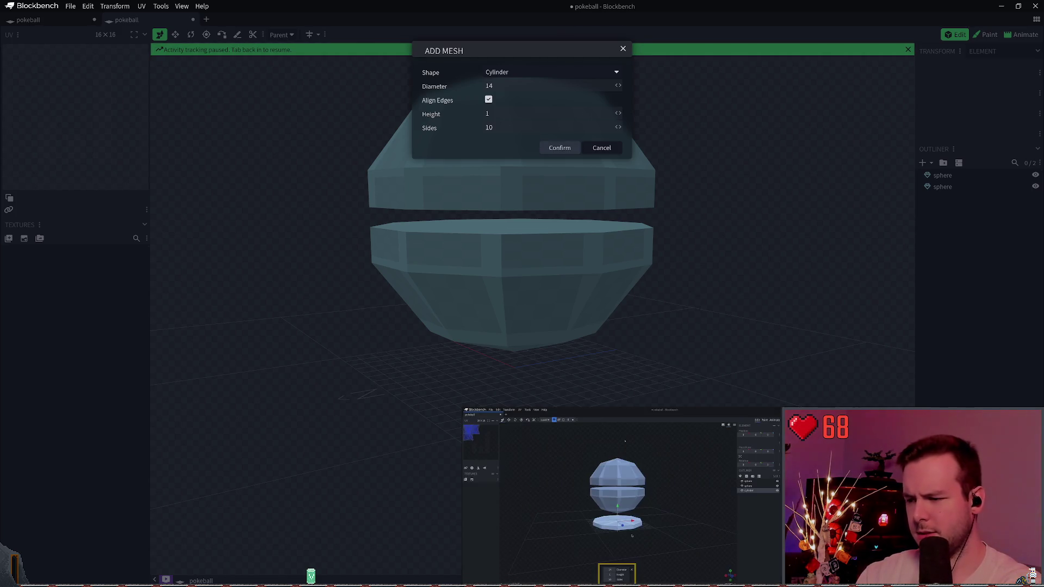
left_click(560, 148)
- Move the narrower band up to Y 8.5 between the halves and save pokeball.bbmodel
left_click_drag(514, 329, 514, 181)
key("ctrl+s")
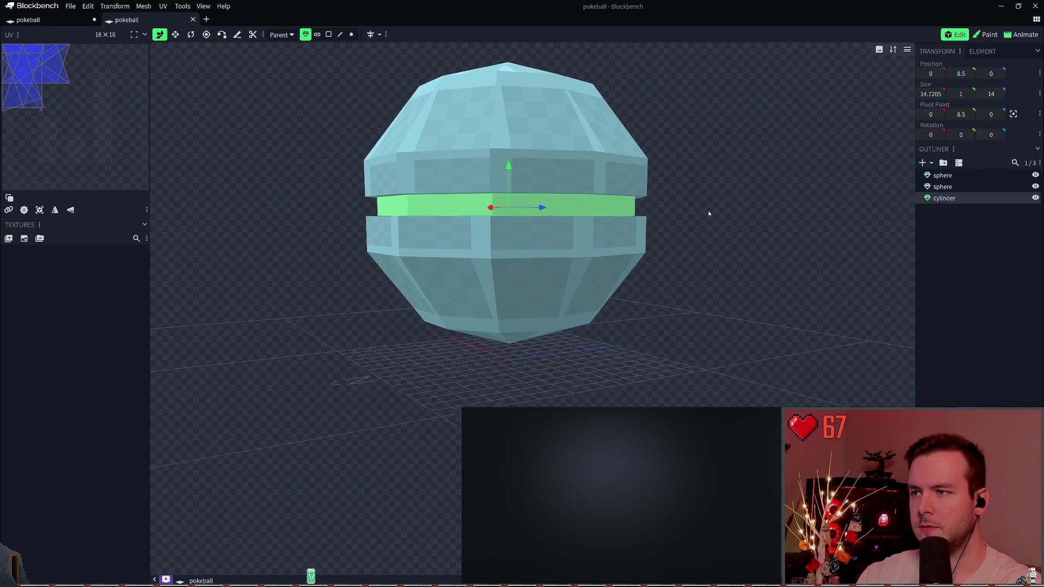
right_click_drag(709, 215, 725, 256)
mouse_move(726, 255)
left_mouse_down()
mouse_move(715, 239)
mouse_move(721, 260)
left_mouse_up()
key("ctrl+s")
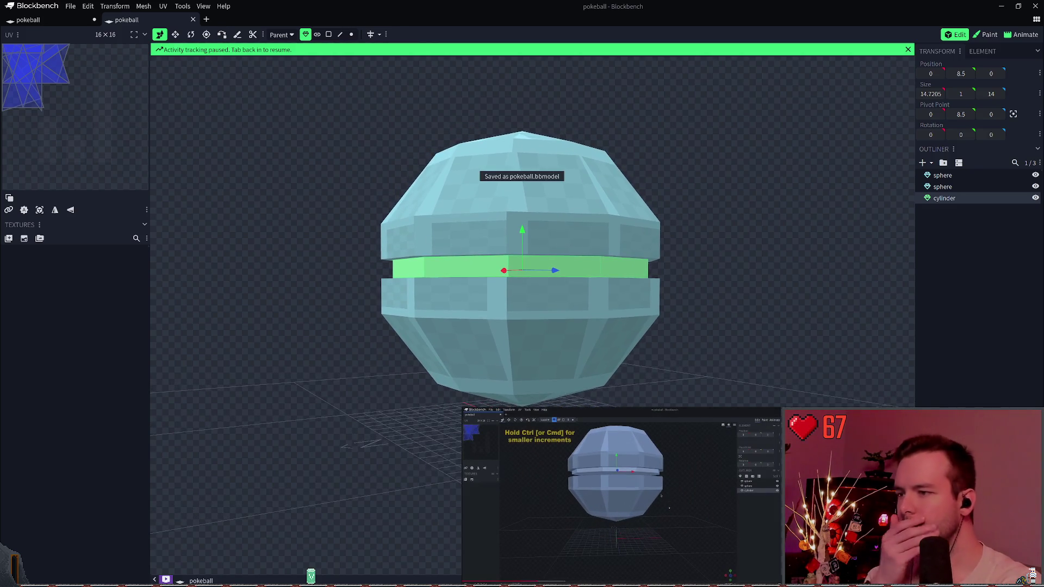
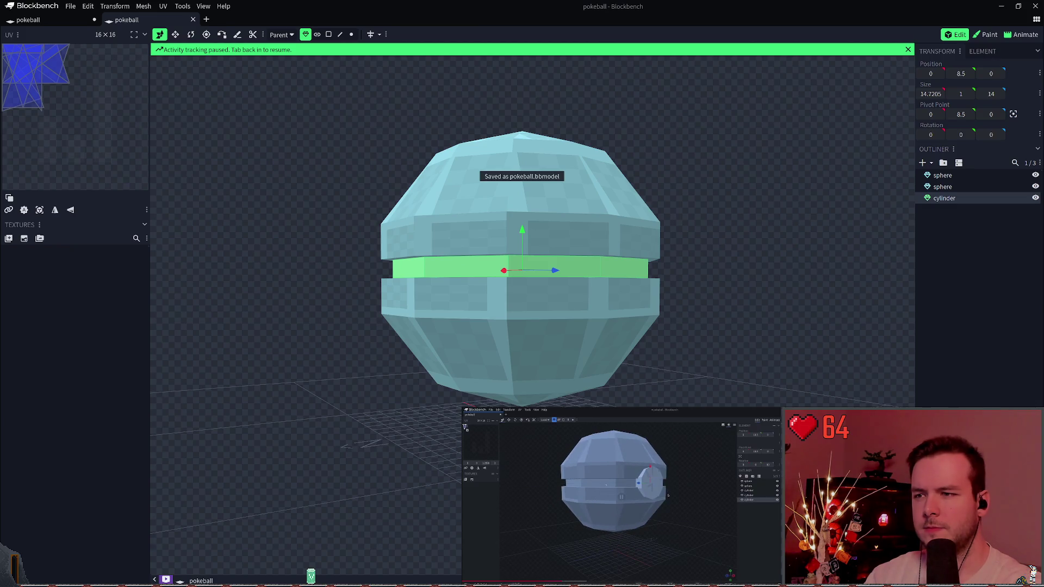
- Add a new cylinder mesh with diameter 1, giving a small 3.1544 × 1 × 3 cylinder
left_click(864, 255)
left_click(865, 255)
right_click(924, 215)
left_click(935, 224)
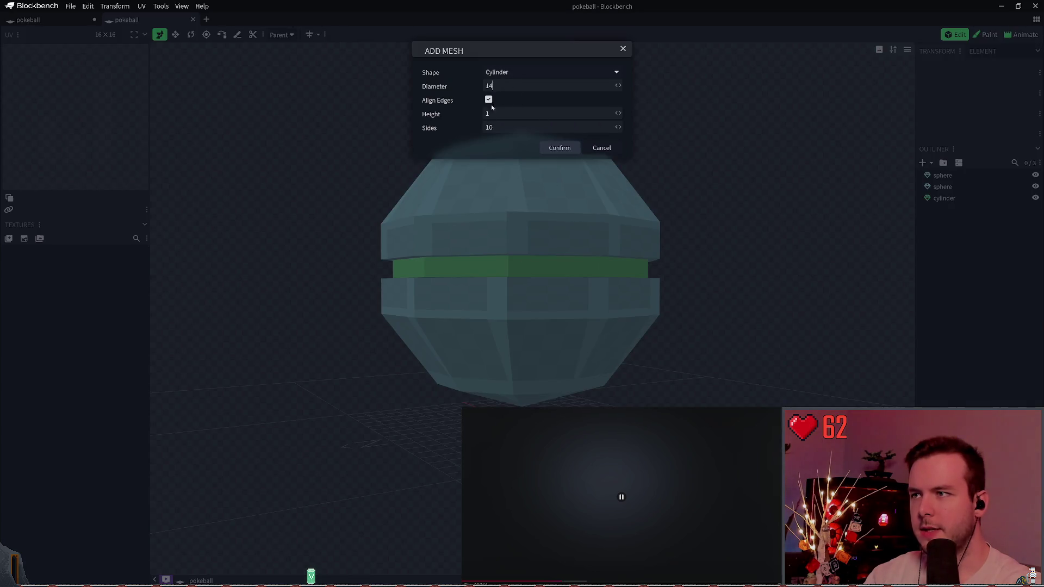
left_click_drag(512, 88, 468, 96)
type("1")
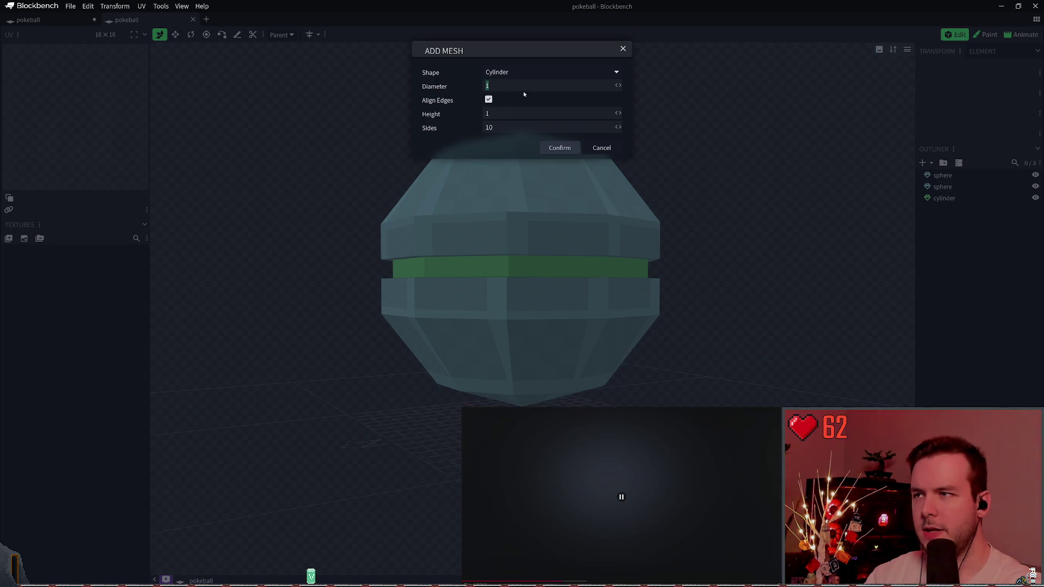
left_click(560, 148)
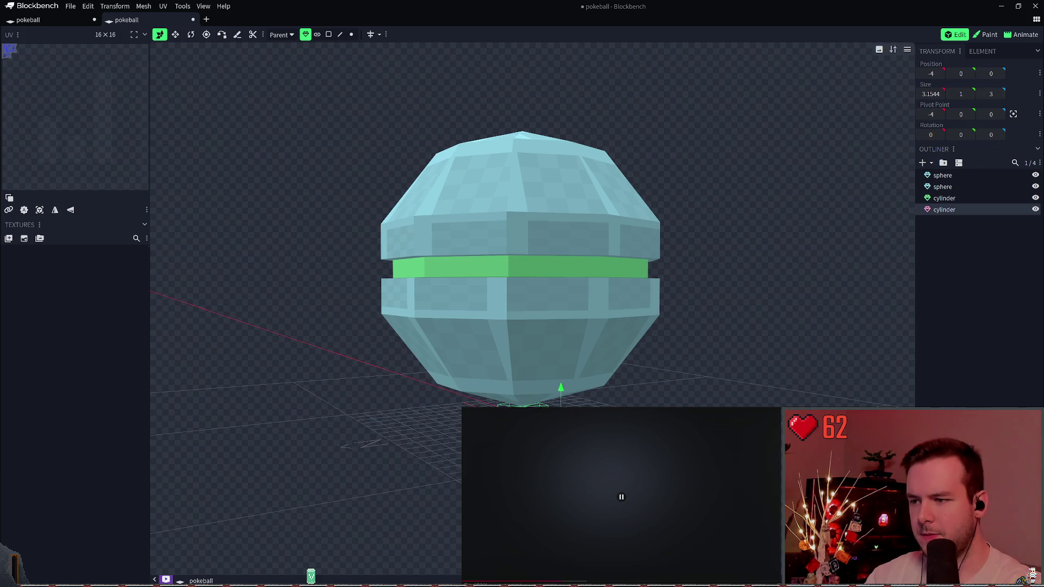
- Raise the new cylinder to the green band and rotate it 90° on Z
left_click_drag(595, 400, 609, 234)
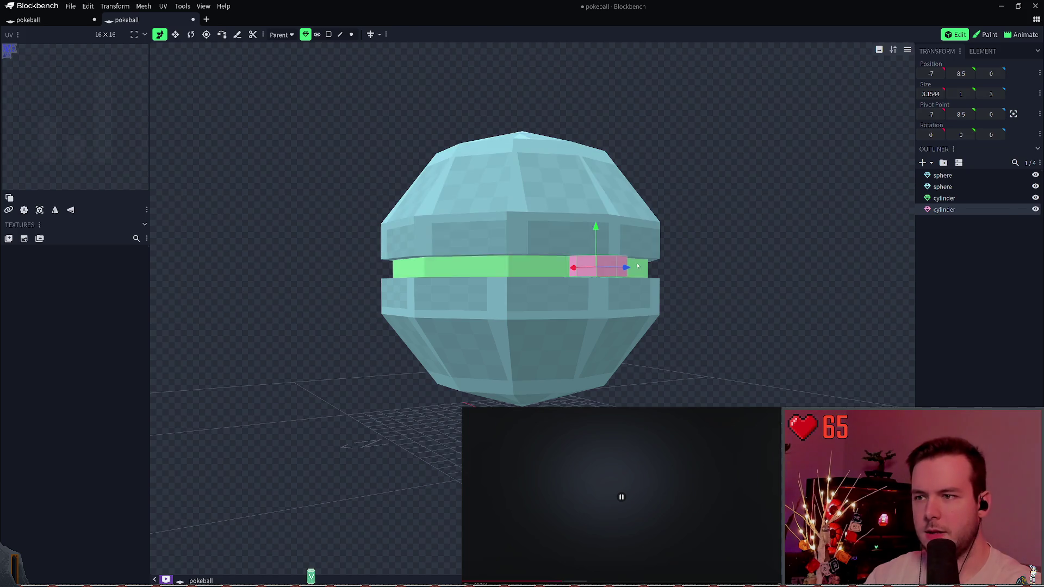
key("Tab")
key("Tab")
key("r")
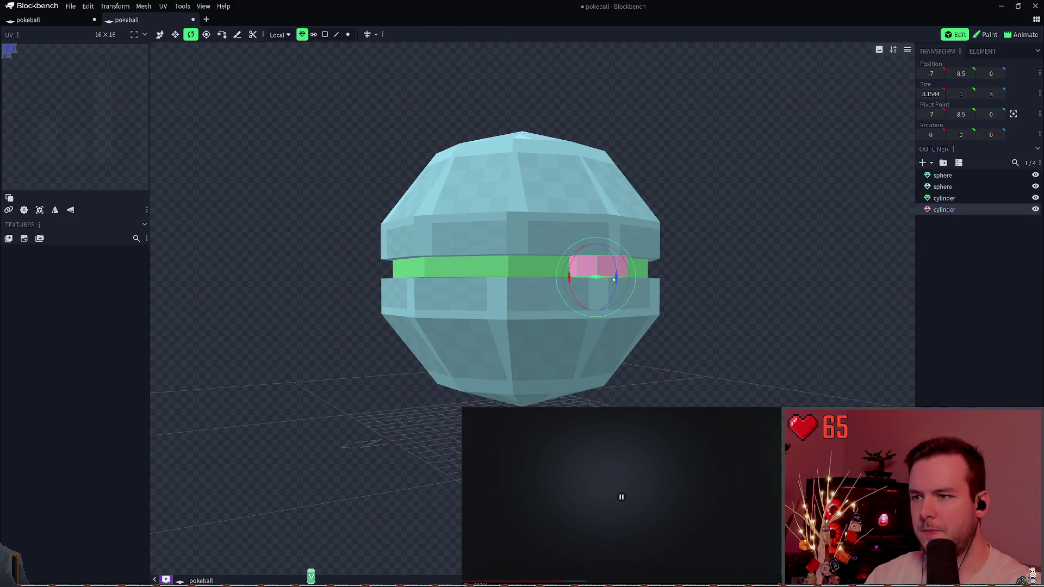
mouse_move(618, 279)
left_mouse_down()
mouse_move(626, 299)
mouse_move(607, 326)
mouse_move(642, 305)
mouse_move(668, 257)
left_mouse_up()
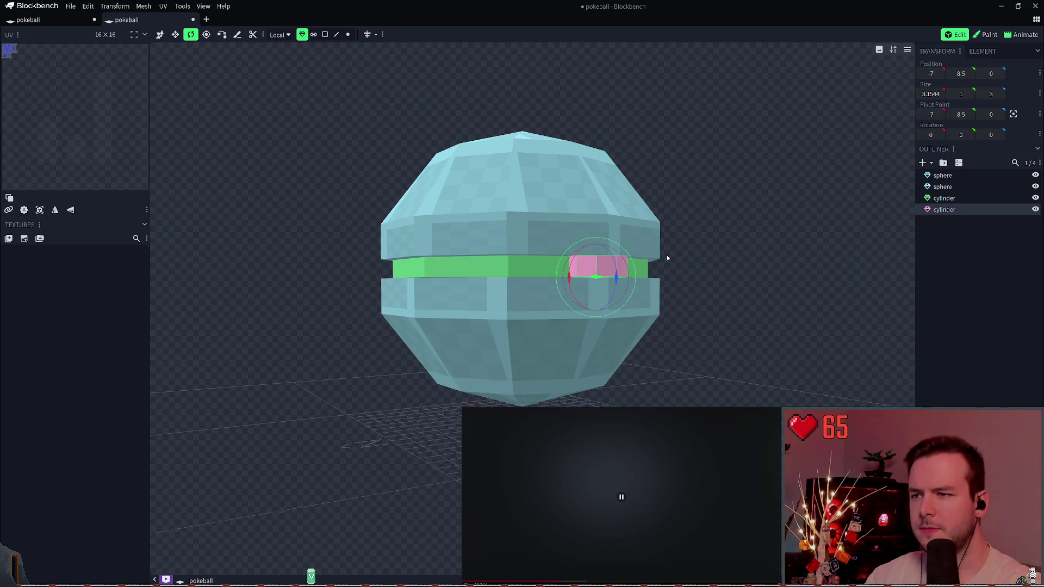
right_click_drag(667, 258, 655, 292)
mouse_move(617, 315)
left_mouse_down()
mouse_move(598, 357)
mouse_move(598, 328)
left_mouse_up()
key("ctrl+s")
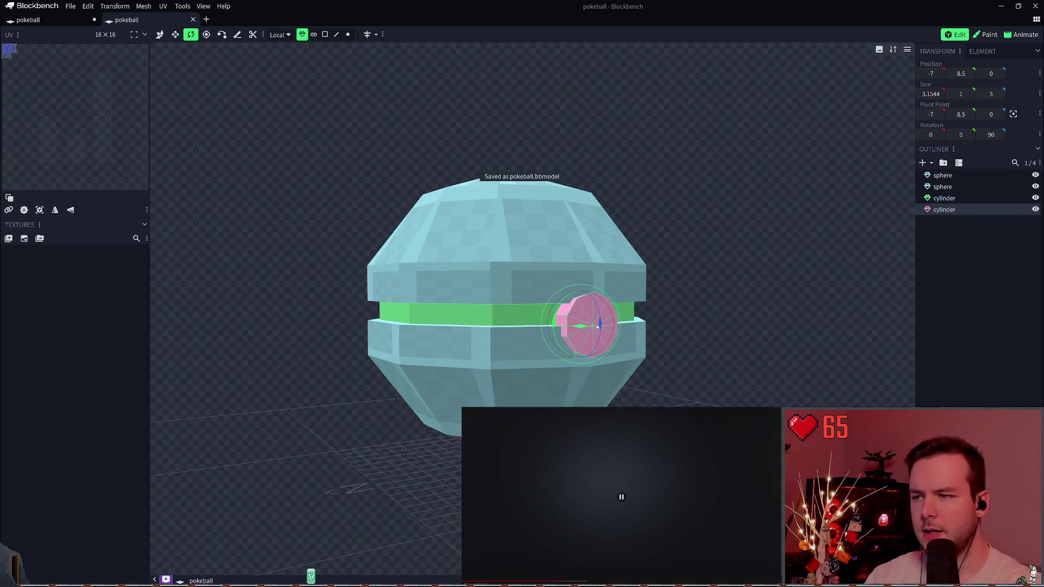
- Nudge the button cylinder up slightly to −7, 9, 0 and save the model
left_click(161, 34)
left_click_drag(587, 292, 591, 279)
key("ctrl+s")
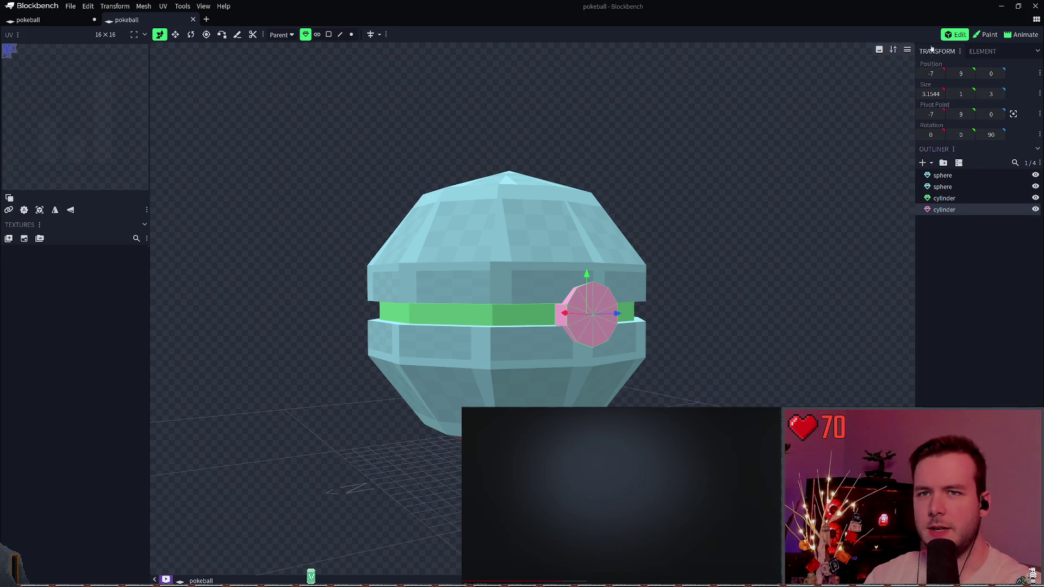
left_click(881, 51)
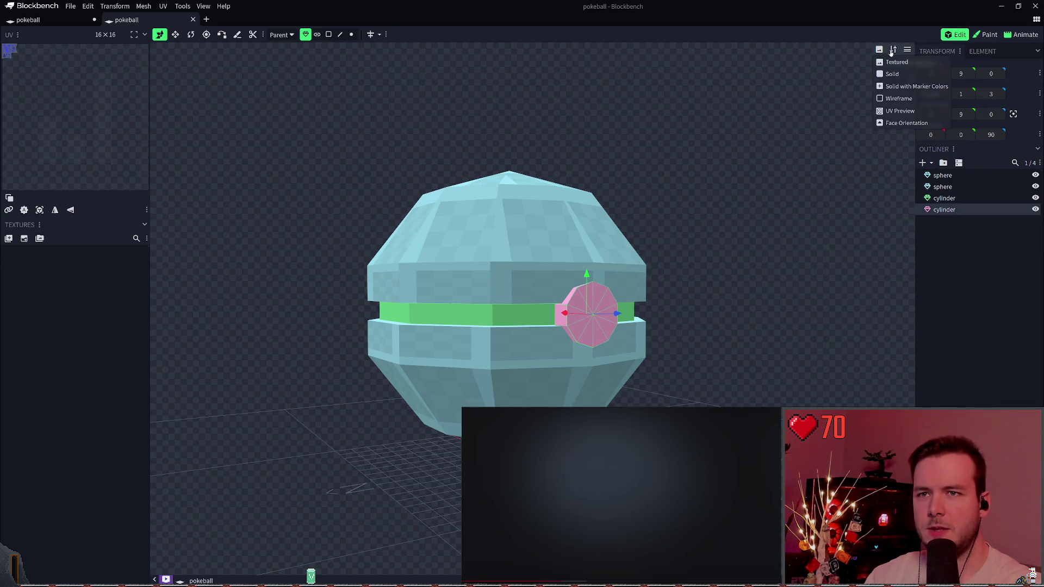
left_click(892, 51)
left_click(906, 50)
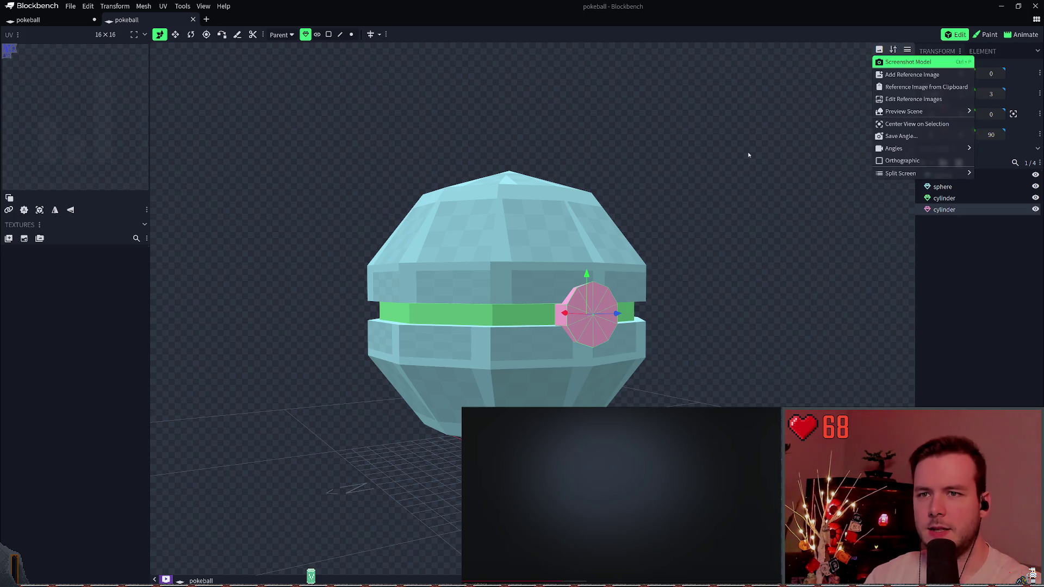
left_click(743, 178)
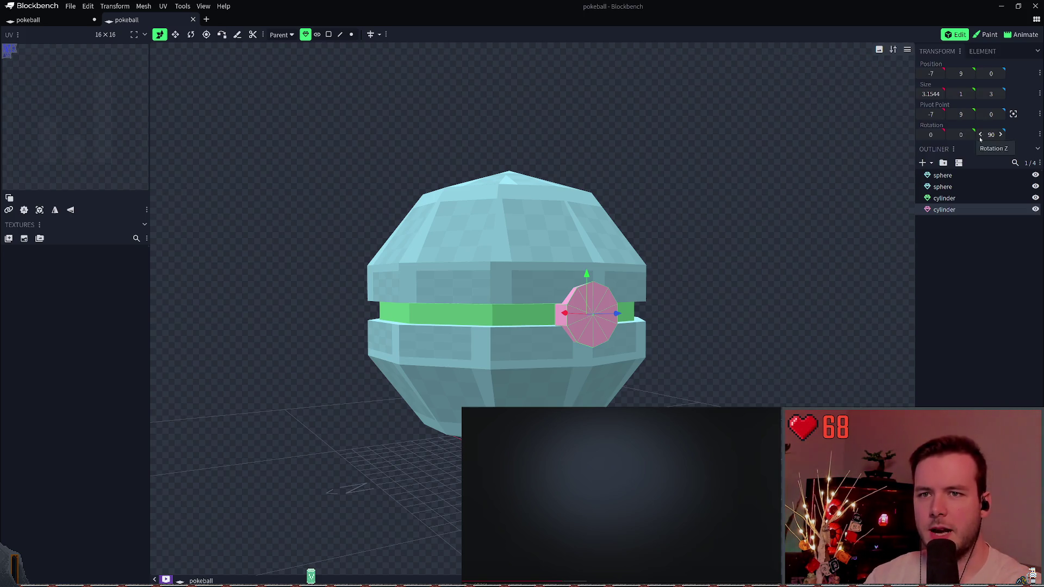
left_click(1025, 188)
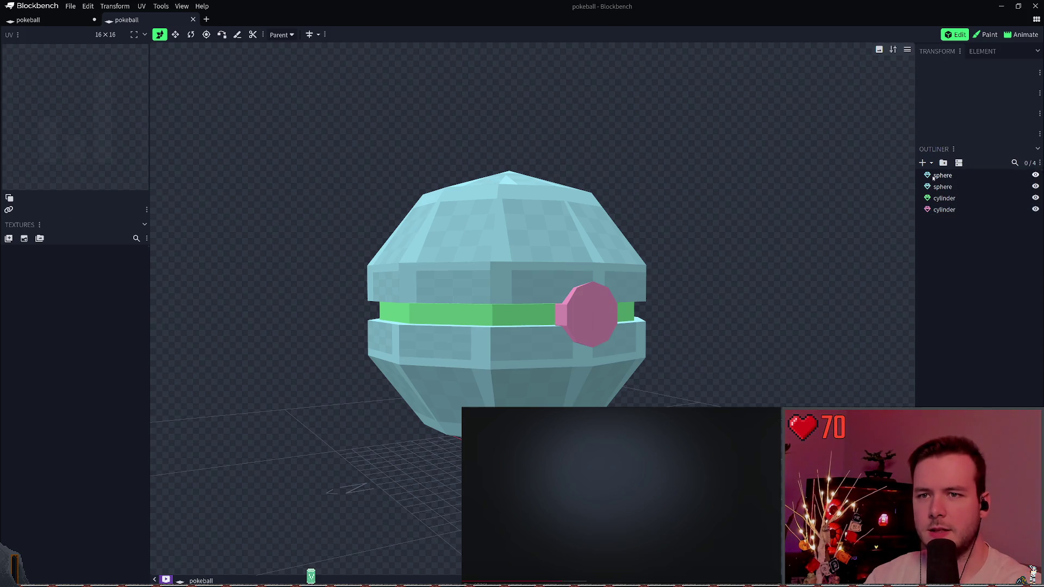
left_click(933, 176)
left_click(944, 209)
left_click(944, 198)
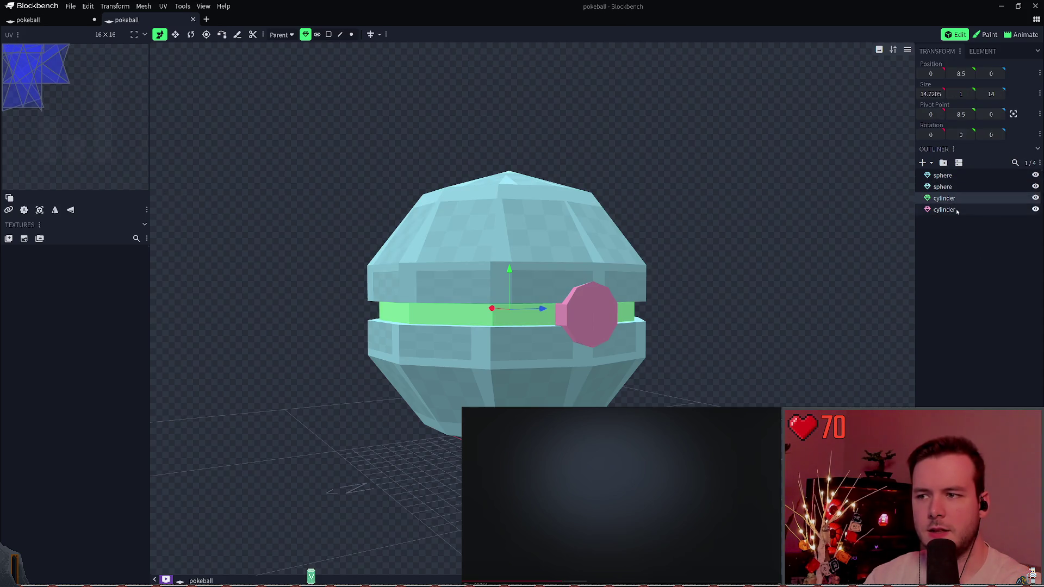
left_click(944, 210)
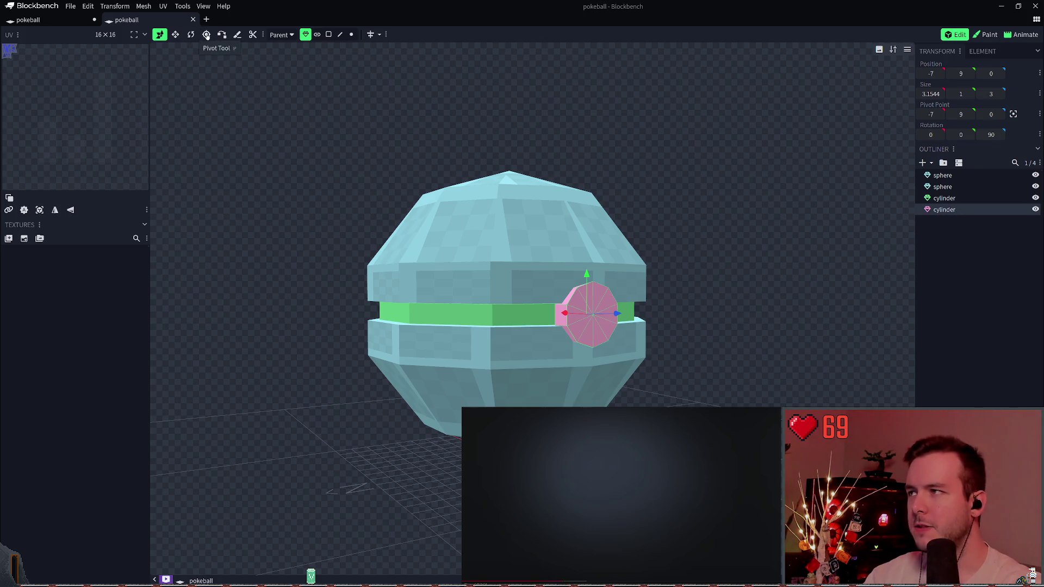
left_click(184, 7)
mouse_move(144, 7)
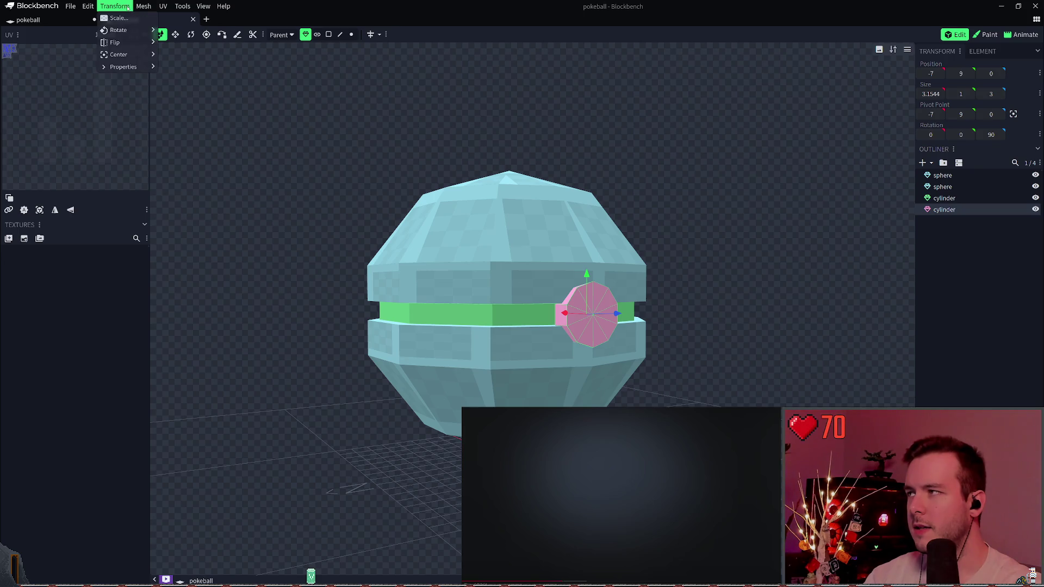
left_click(119, 18)
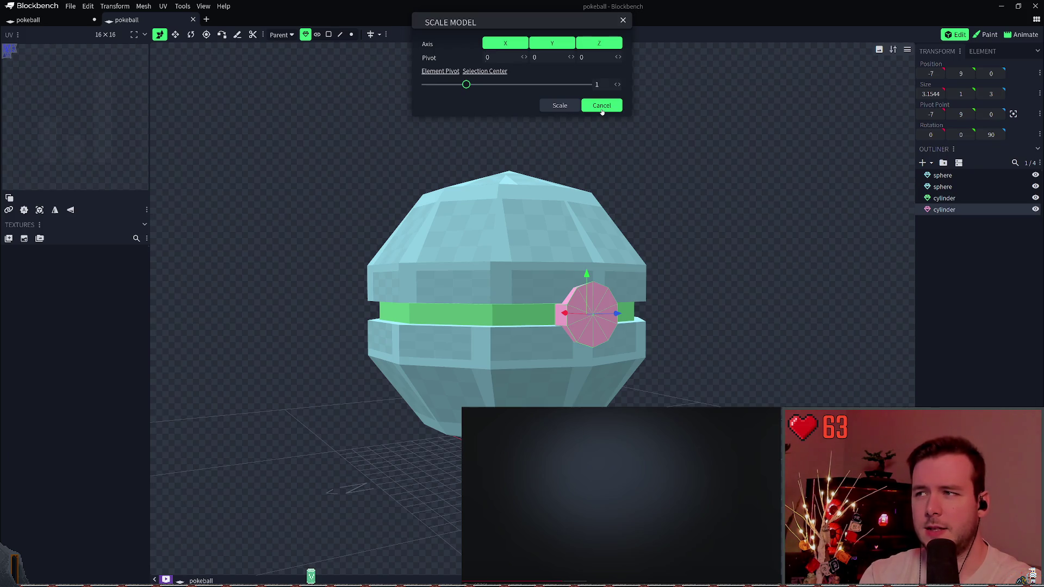
left_click(602, 107)
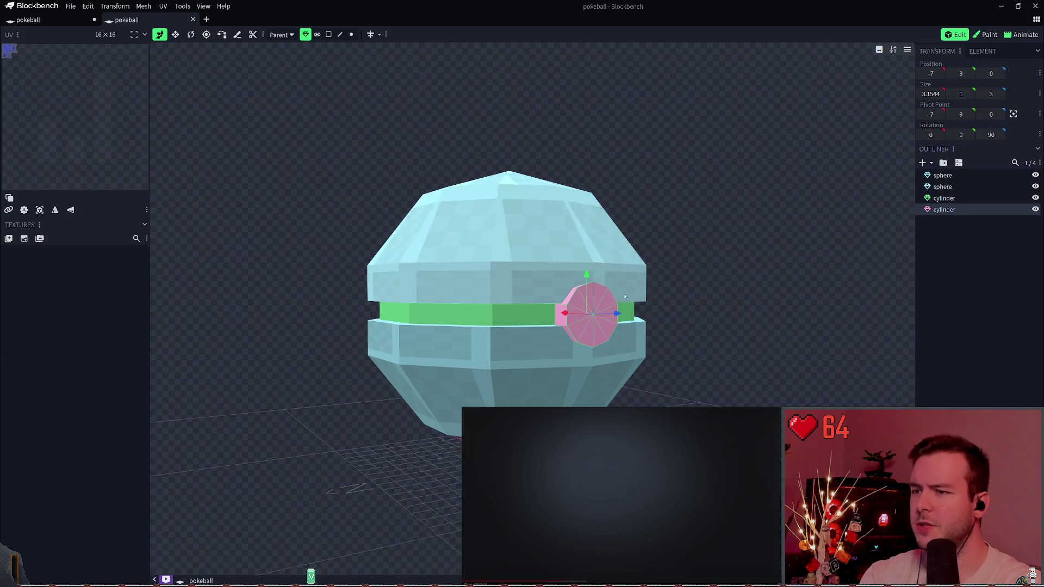
left_click(190, 35)
- Widen the button cylinder with the Resize tool to 4.1544 × 1 × 4
left_click_drag(697, 302, 696, 297)
key("ctrl+s")
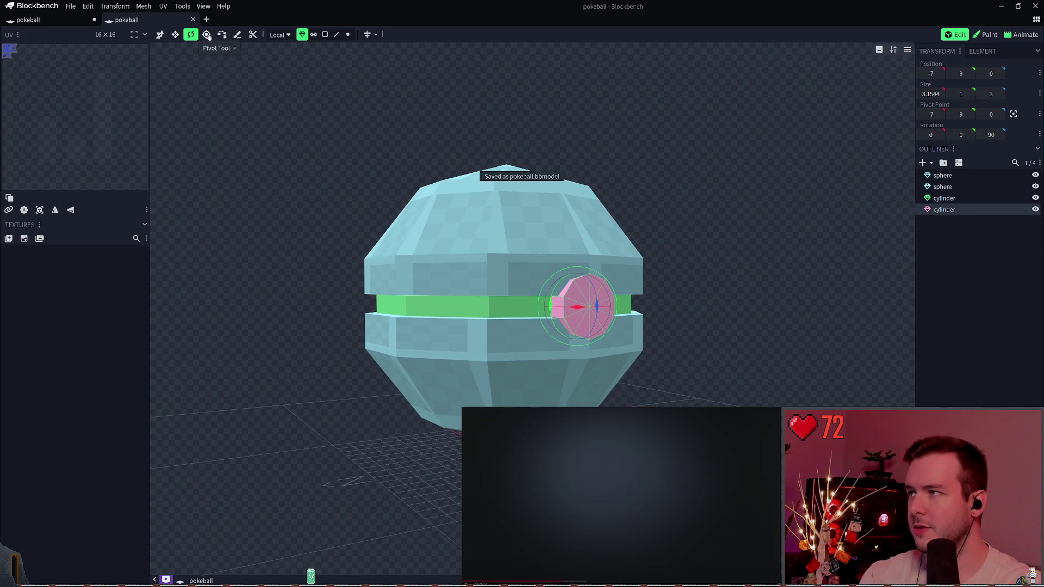
left_click(159, 34)
key("ctrl+s")
mouse_move(603, 178)
left_mouse_down()
mouse_move(652, 186)
mouse_move(647, 179)
left_mouse_up()
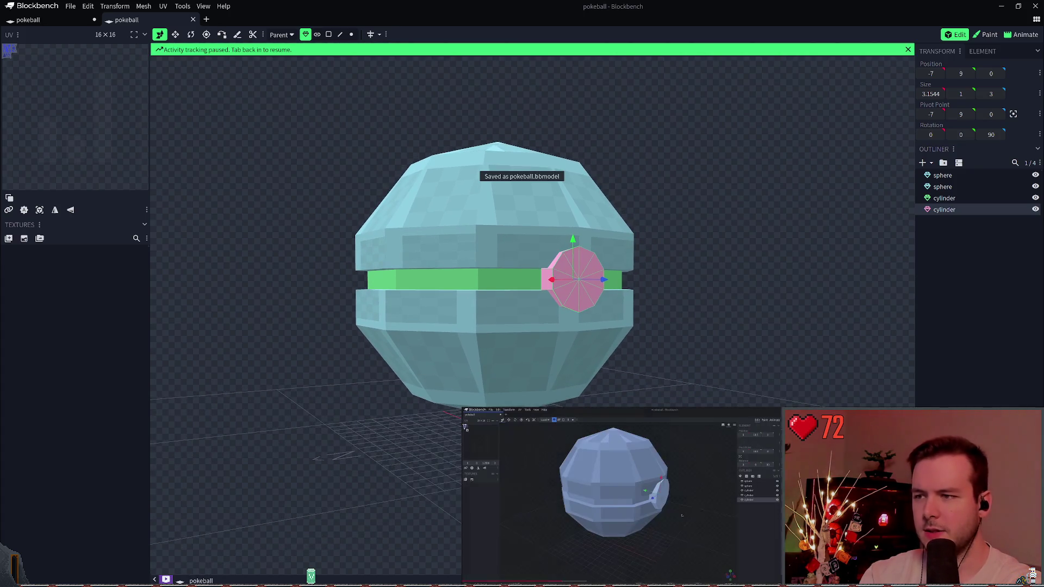
left_click(174, 36)
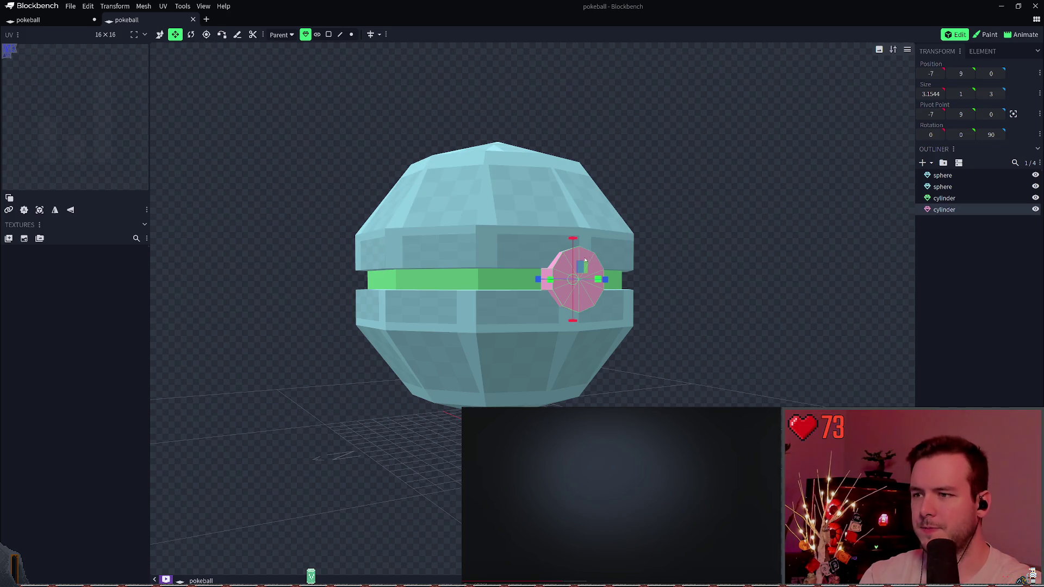
left_click_drag(582, 263, 604, 259)
key("ctrl+s")
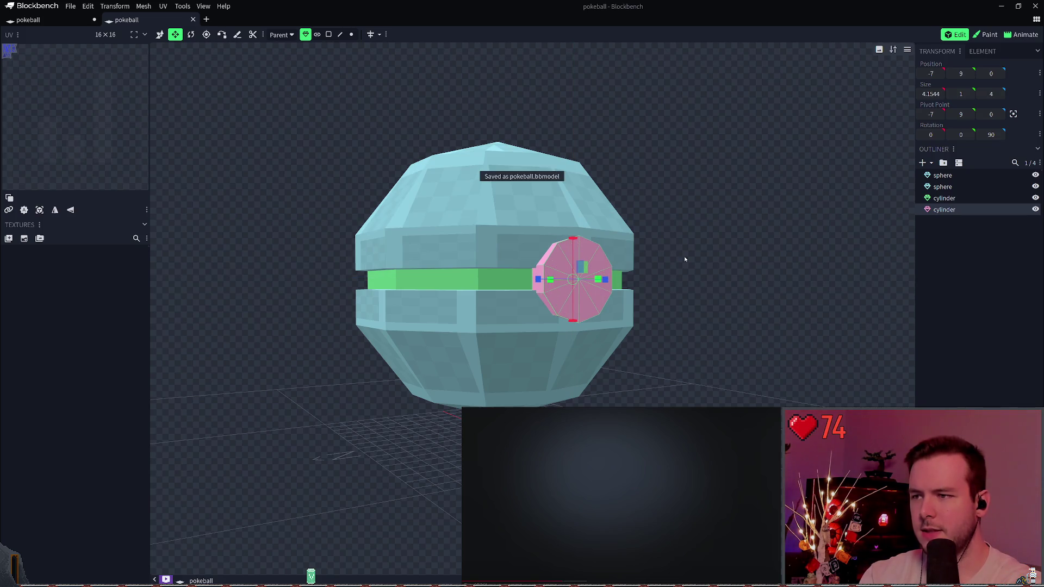
- Compare old and new button sizes with undo/redo, keep the 4-unit size, and save
mouse_move(716, 237)
left_mouse_down()
mouse_move(724, 230)
mouse_move(698, 236)
left_mouse_up()
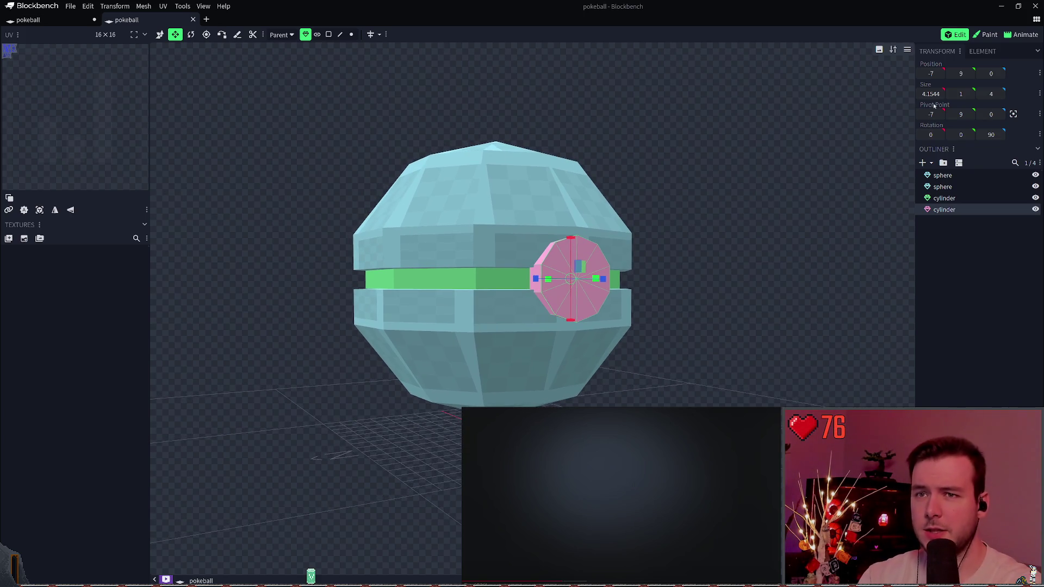
key("ctrl+z")
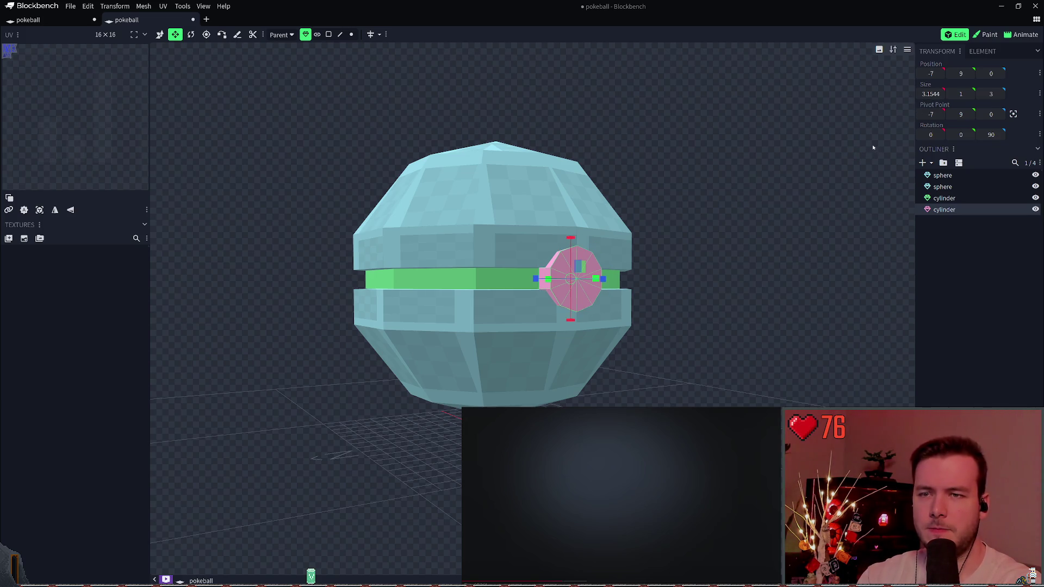
key("ctrl+y")
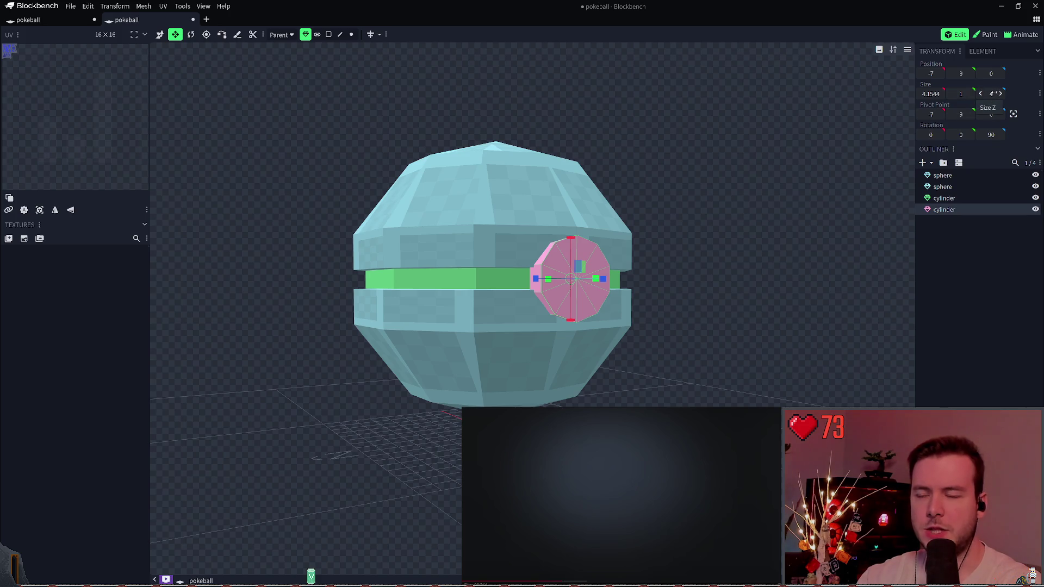
key("ctrl+z")
key("ctrl+y")
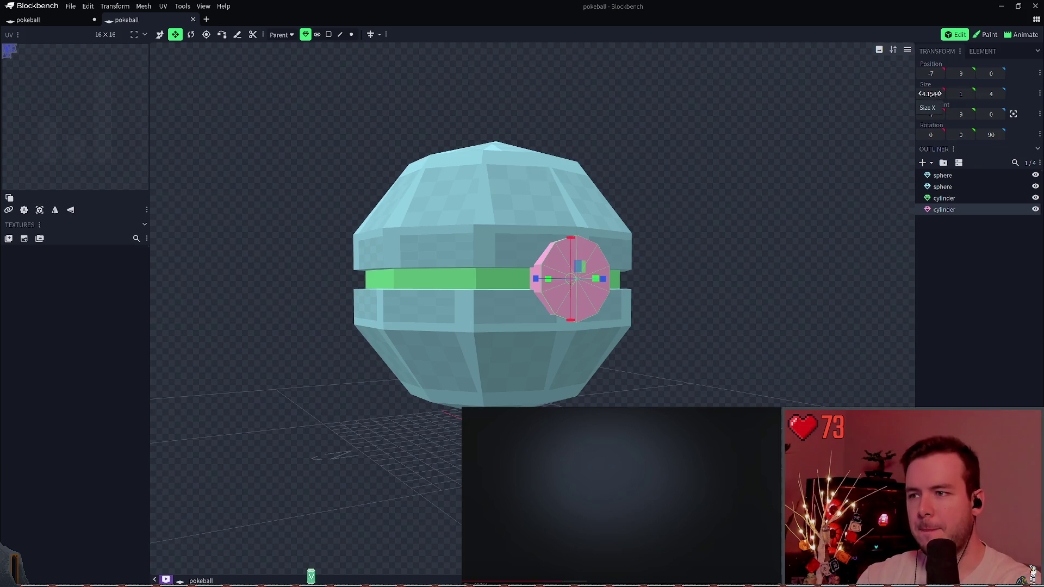
key("ctrl+s")
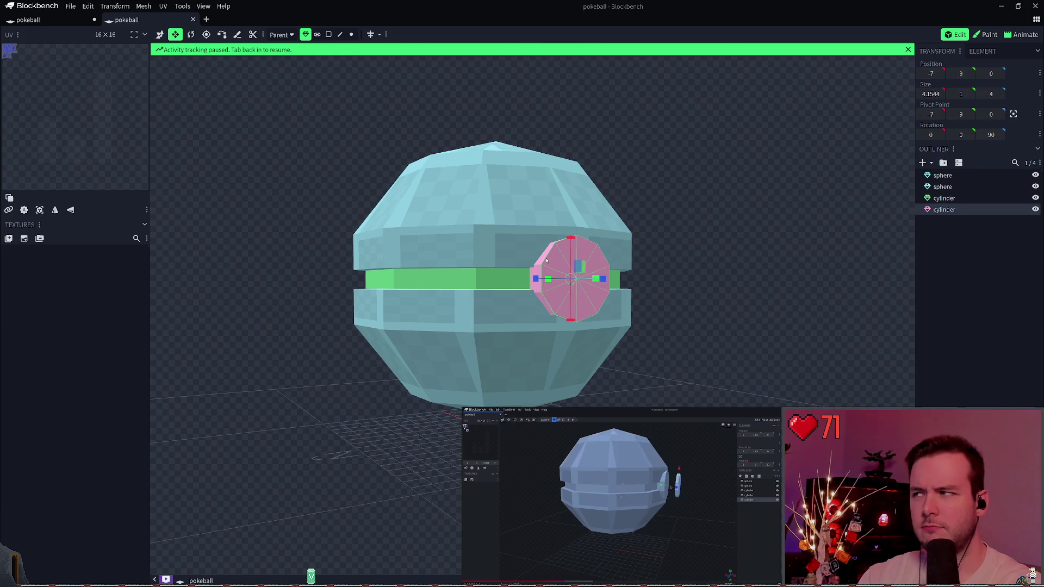
- Duplicate the pink button cylinder and shift the copy one unit outward along X
left_click(511, 249)
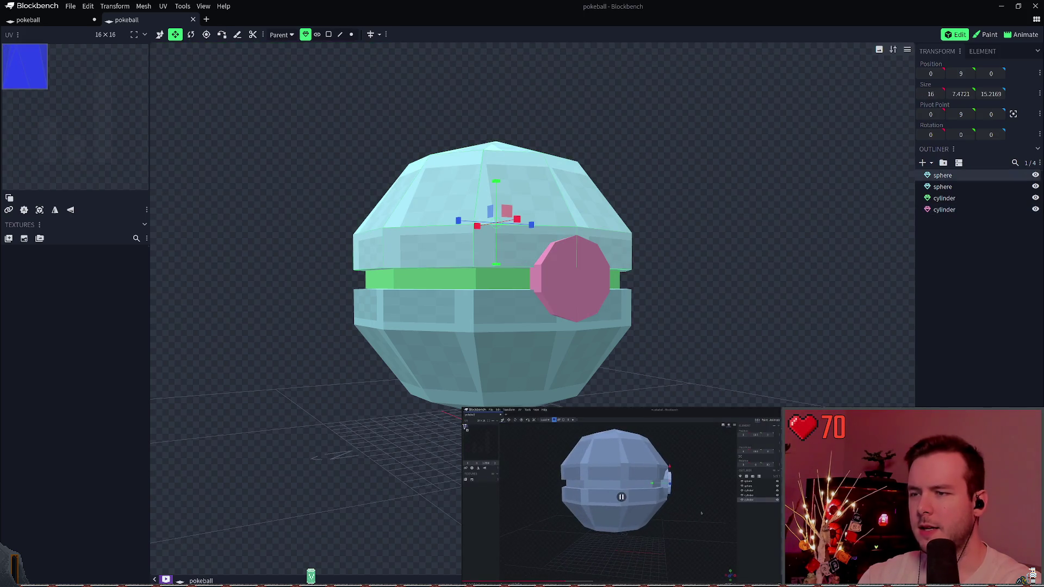
left_click(563, 279)
key("ctrl+d")
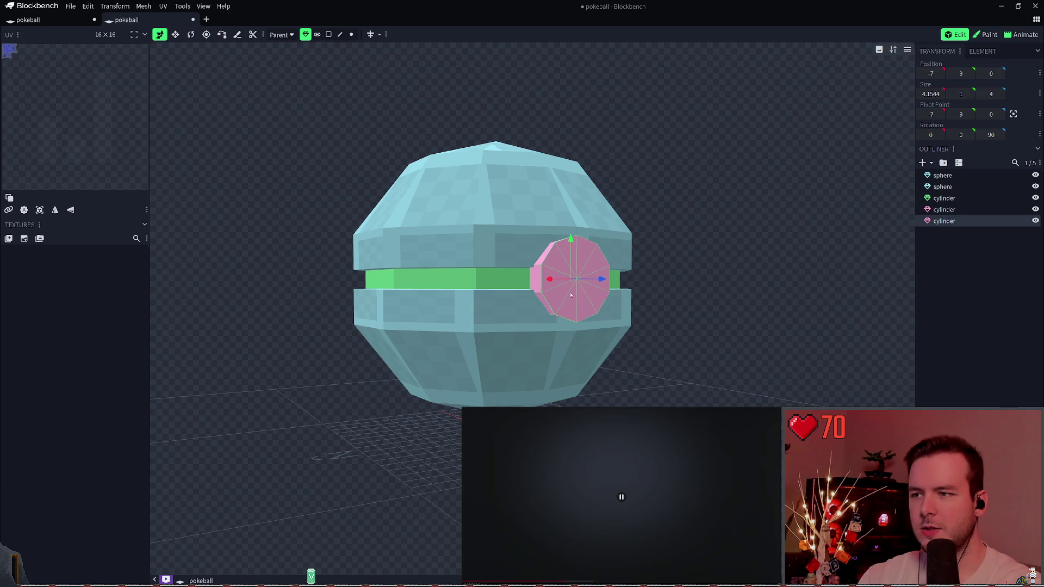
left_click_drag(550, 278, 625, 285)
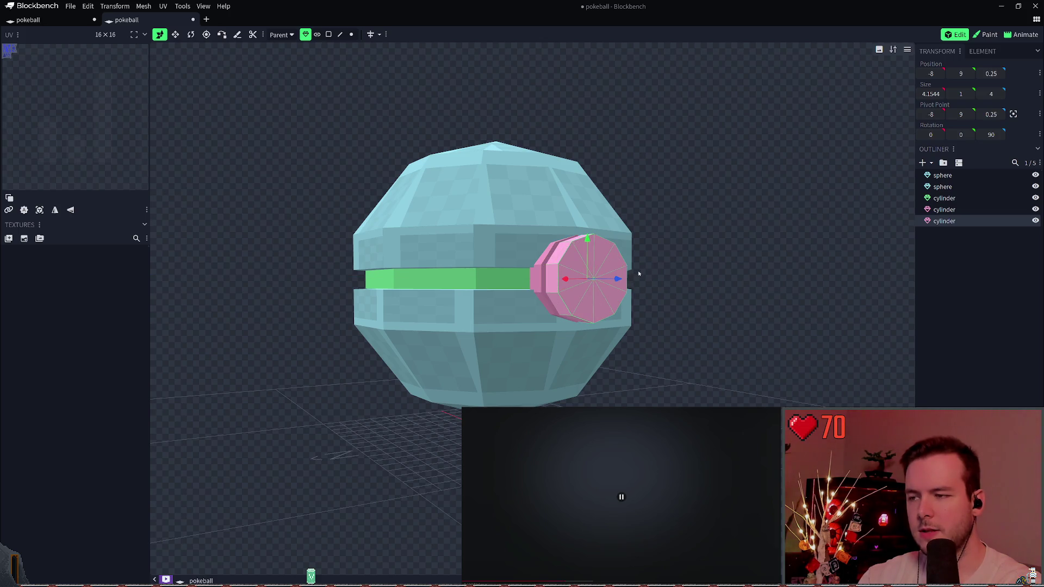
key("ctrl+z")
key("ctrl+s")
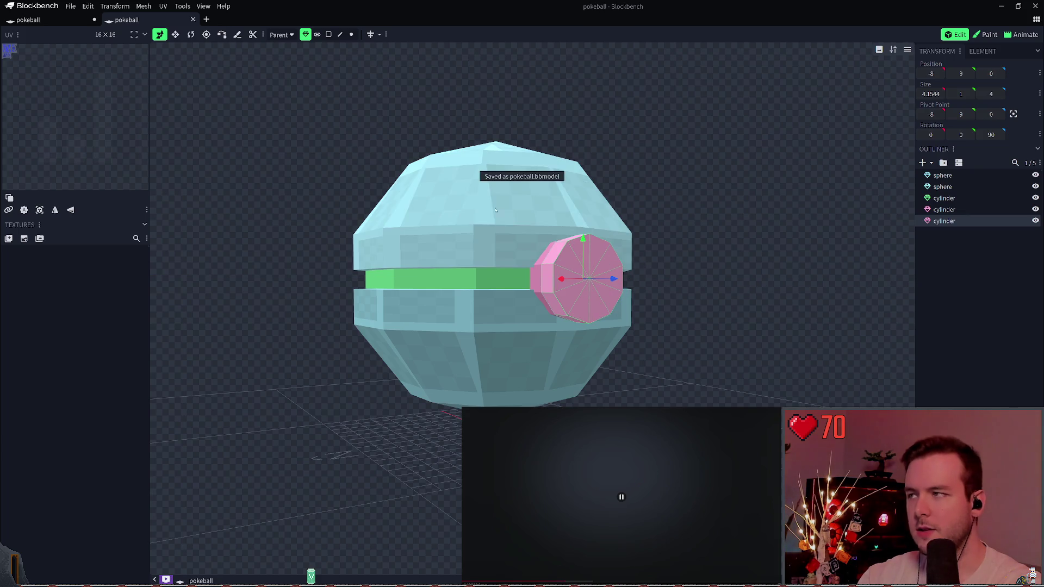
- Resize the copy back to 3 units across and thin its depth to 0.5
key("s")
mouse_move(598, 267)
left_mouse_down()
mouse_move(583, 277)
mouse_move(717, 272)
left_mouse_up()
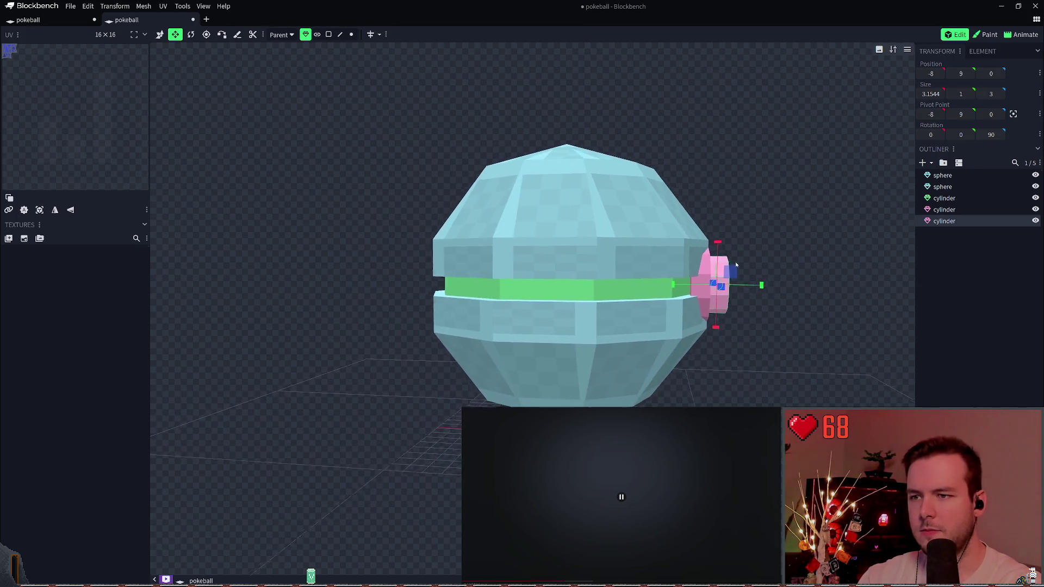
right_click_drag(717, 272, 617, 297)
scroll(617, 297, "up", 5)
mouse_move(569, 287)
left_mouse_down()
mouse_move(555, 288)
mouse_move(566, 286)
left_mouse_up()
- Move the button disc 0.25 outward to X −7.75 and save pokeball.bbmodel
key("b")
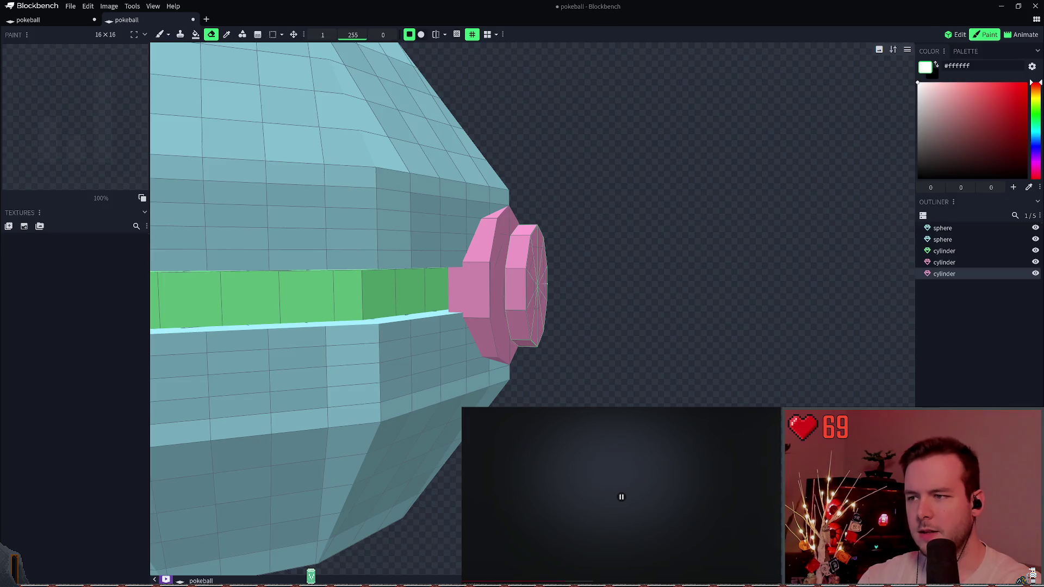
key("v")
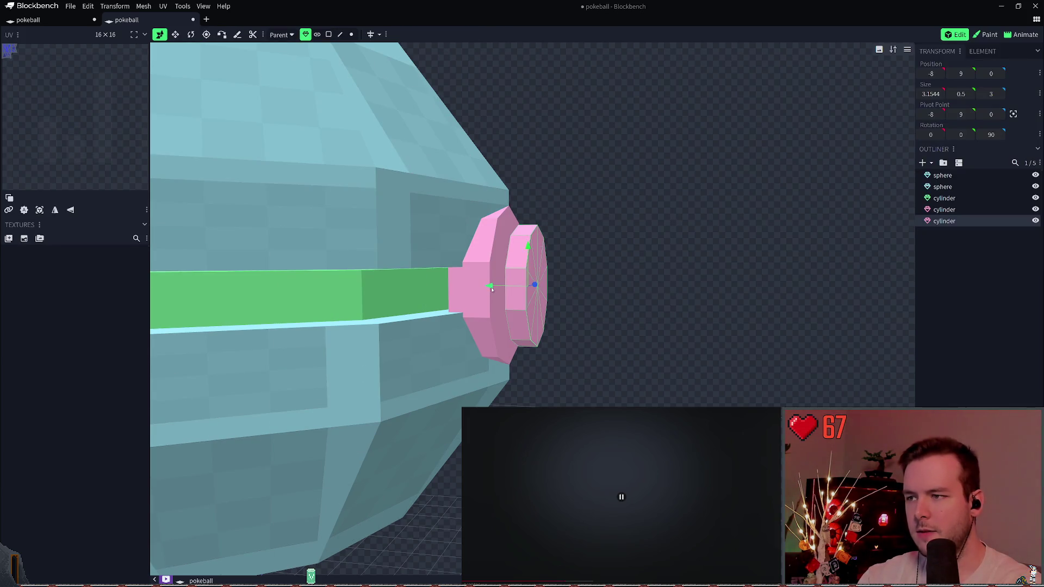
left_click_drag(495, 288, 483, 290)
key("ctrl+s")
- Orbit the model to inspect the two-layer button from an angle
mouse_move(611, 271)
left_mouse_down()
mouse_move(569, 263)
mouse_move(589, 268)
mouse_move(552, 277)
mouse_move(525, 265)
mouse_move(669, 266)
left_mouse_up()
key("v")
left_click(669, 266)
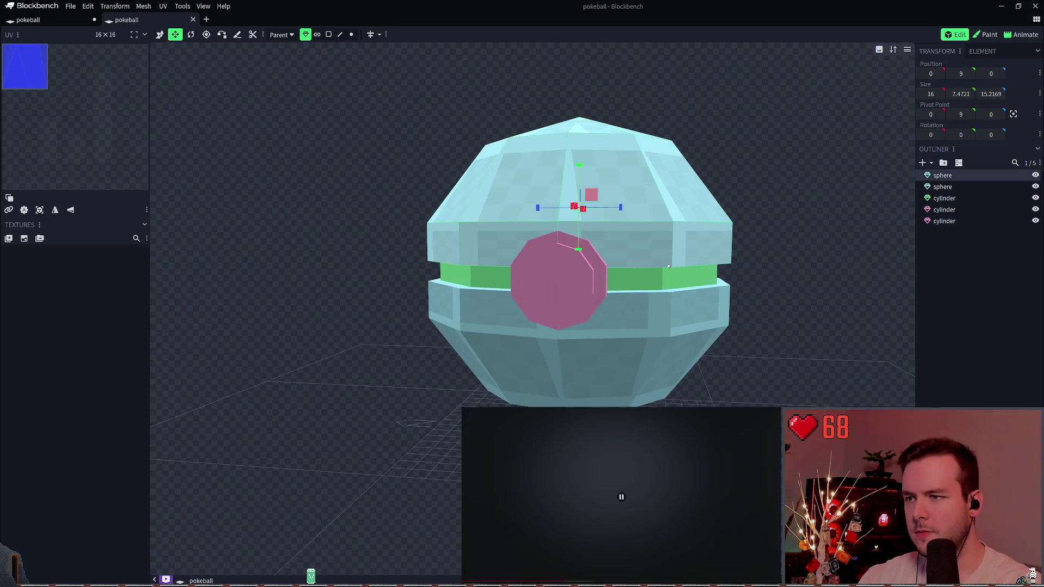
mouse_move(749, 172)
left_mouse_down()
mouse_move(831, 174)
mouse_move(729, 193)
mouse_move(792, 174)
mouse_move(758, 175)
mouse_move(799, 172)
mouse_move(781, 182)
left_mouse_up()
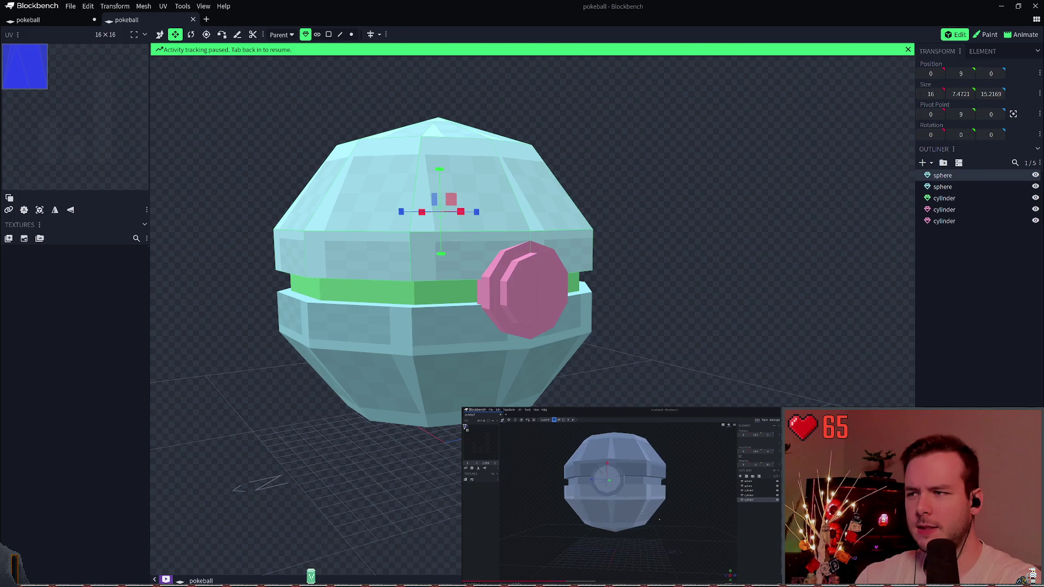
left_click(628, 361)
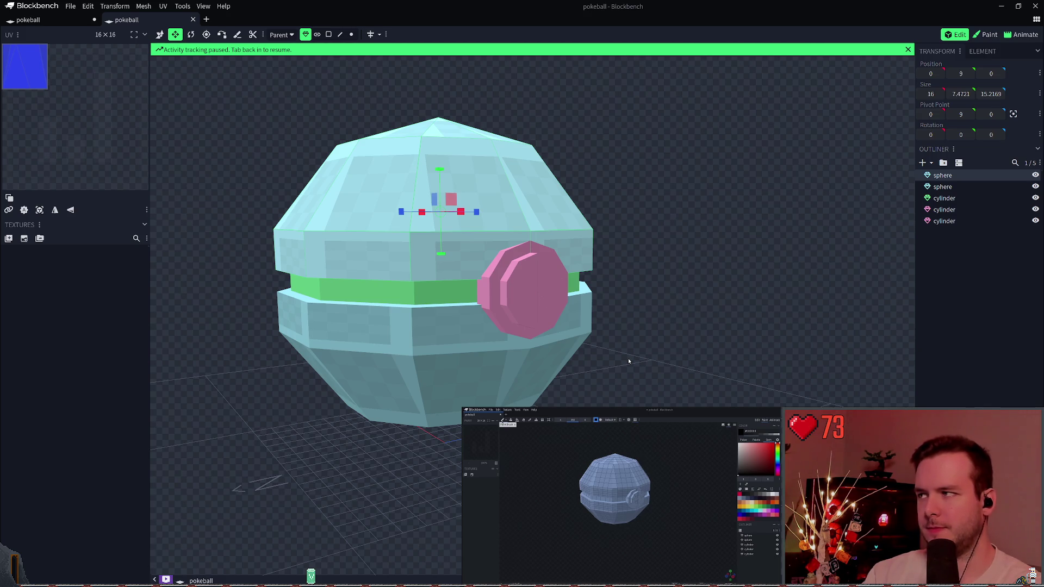
- In Paint mode, make black the paint colour, select all five parts, and start Create Texture
left_click(988, 34)
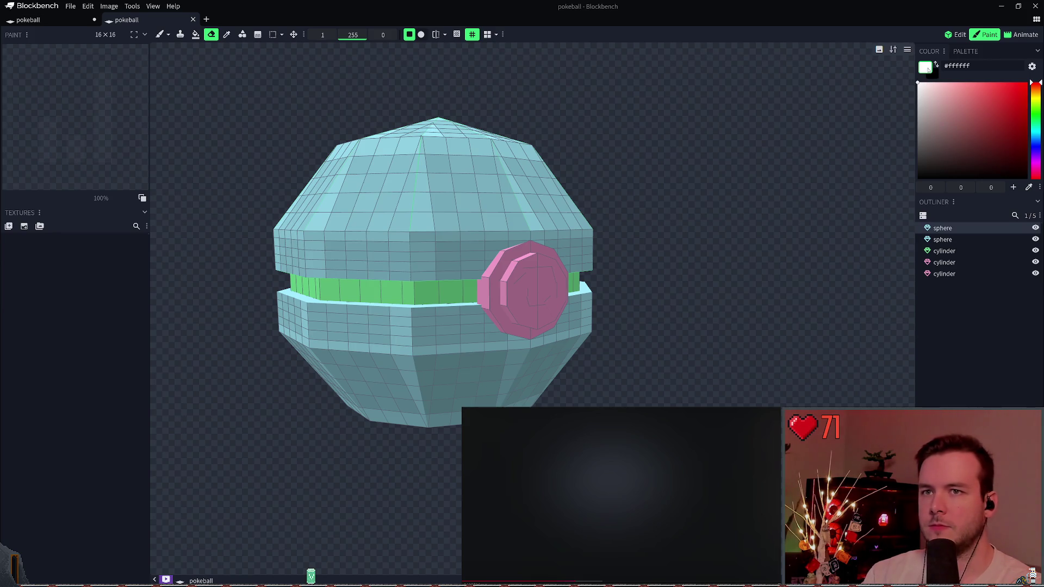
left_click(936, 64)
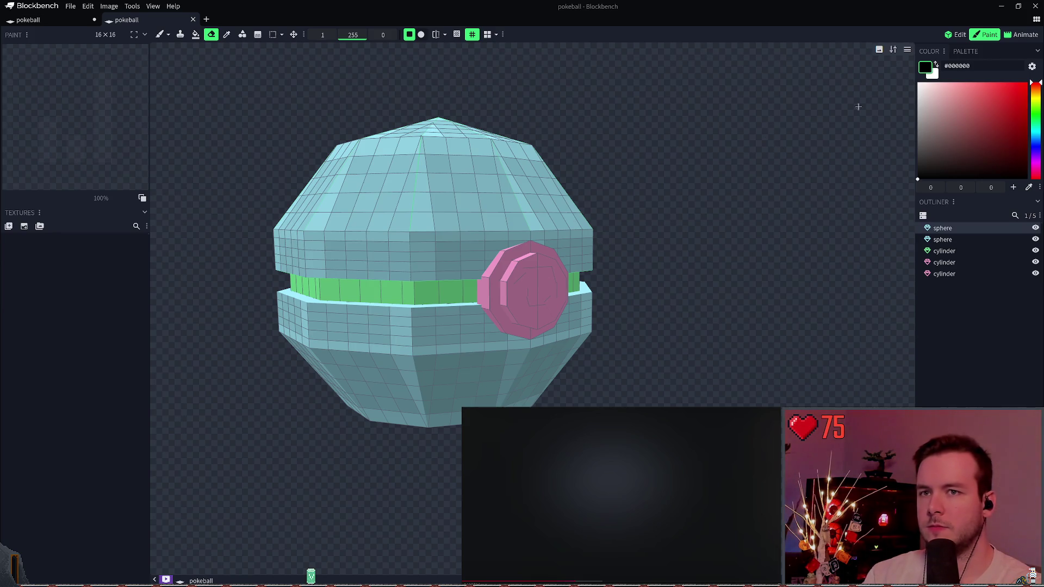
left_click(537, 270)
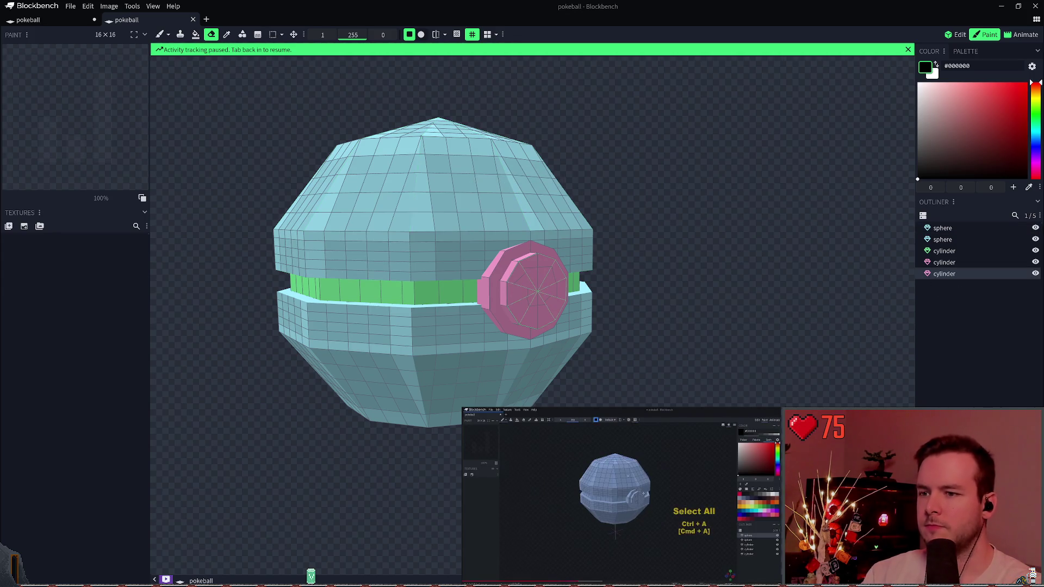
key("ctrl+a")
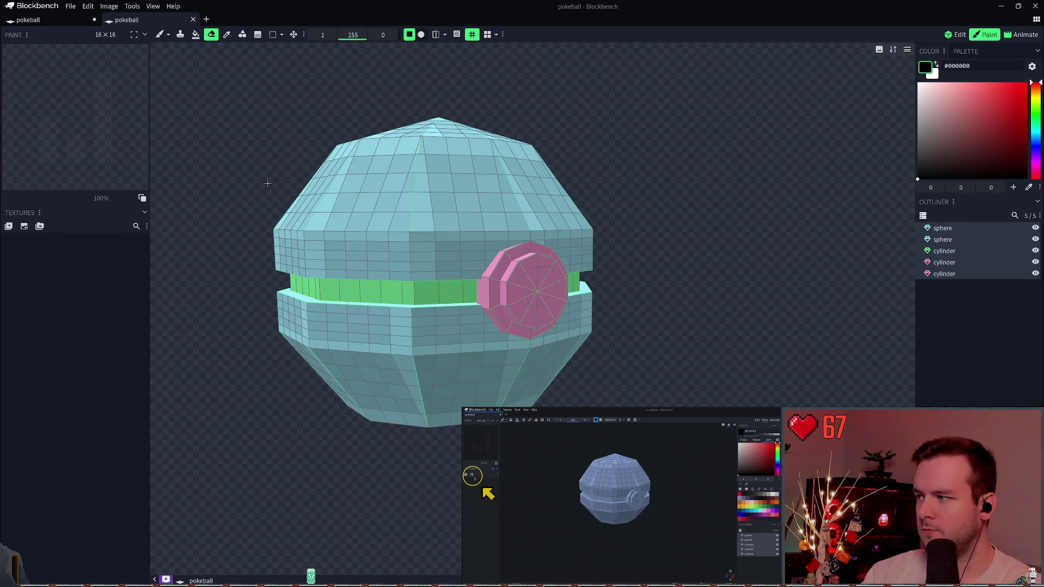
left_click(9, 226)
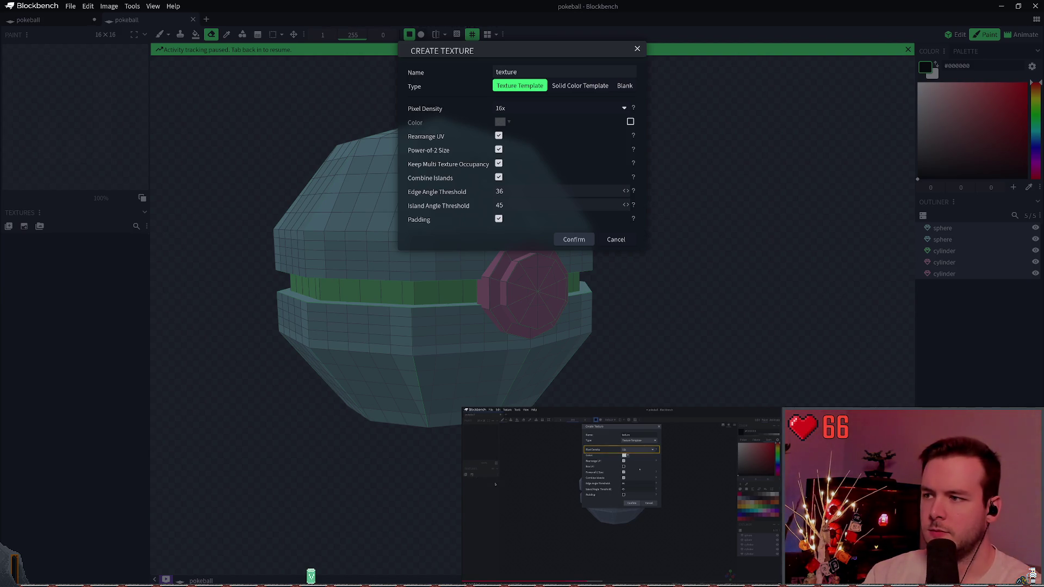
- Confirm the default Texture Template, producing a 64×64 texture named "texture"
left_click(574, 239)
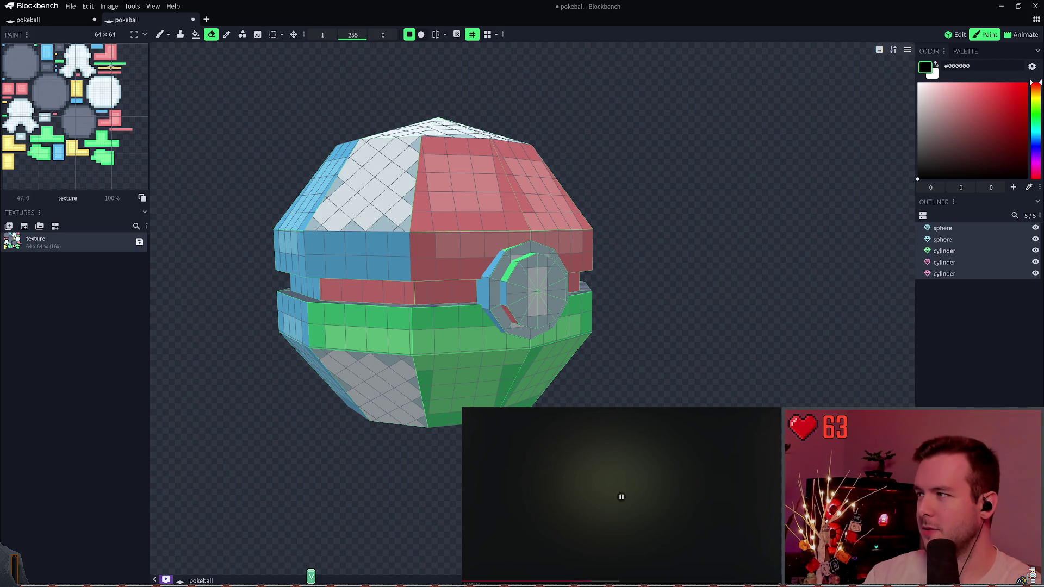
left_click(621, 497)
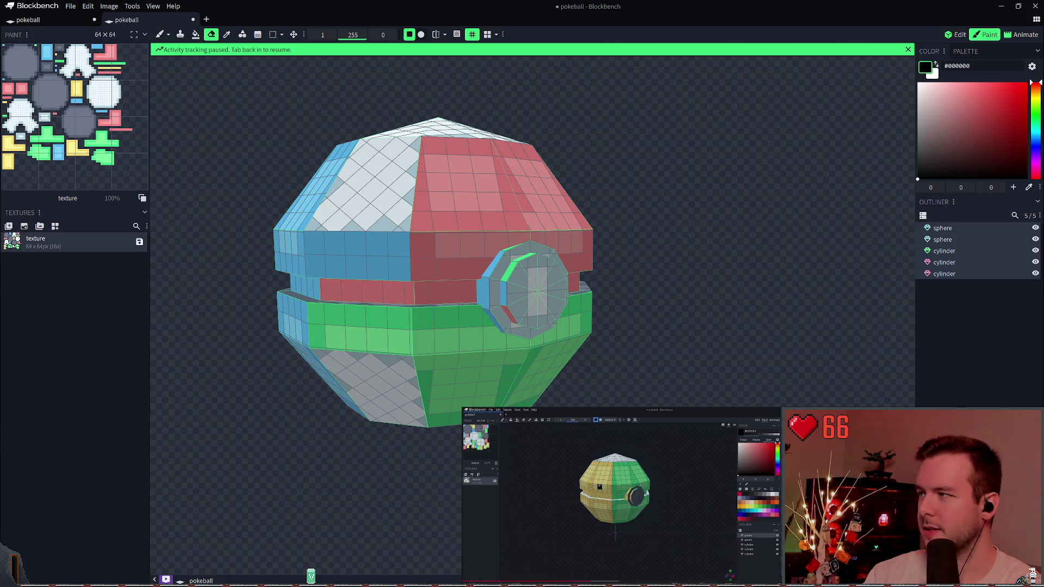
- Delete the newly created template texture, leaving the parts untextured
key("alt+Tab")
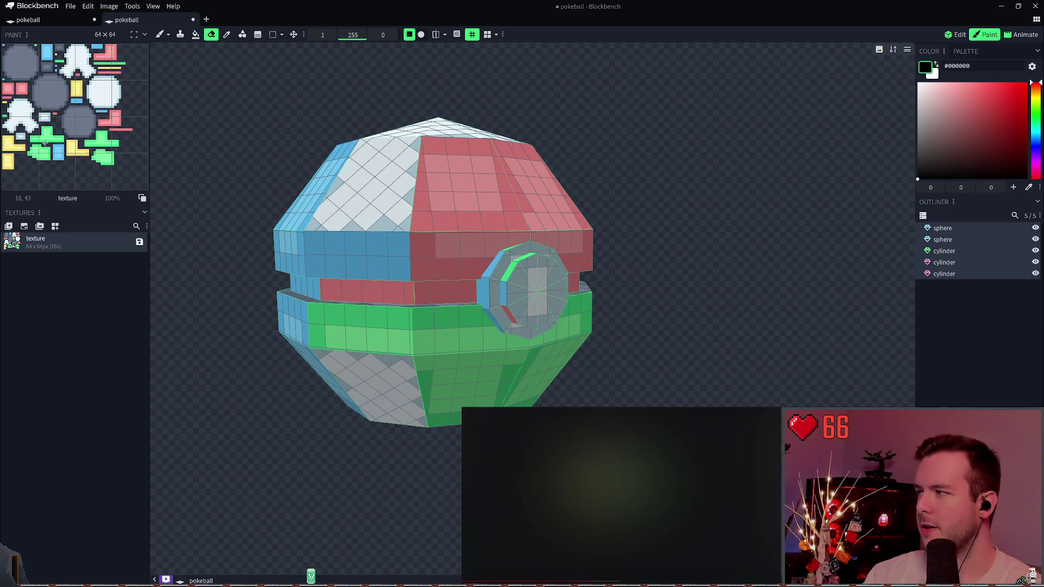
key("alt+Tab")
key("alt+Tab")
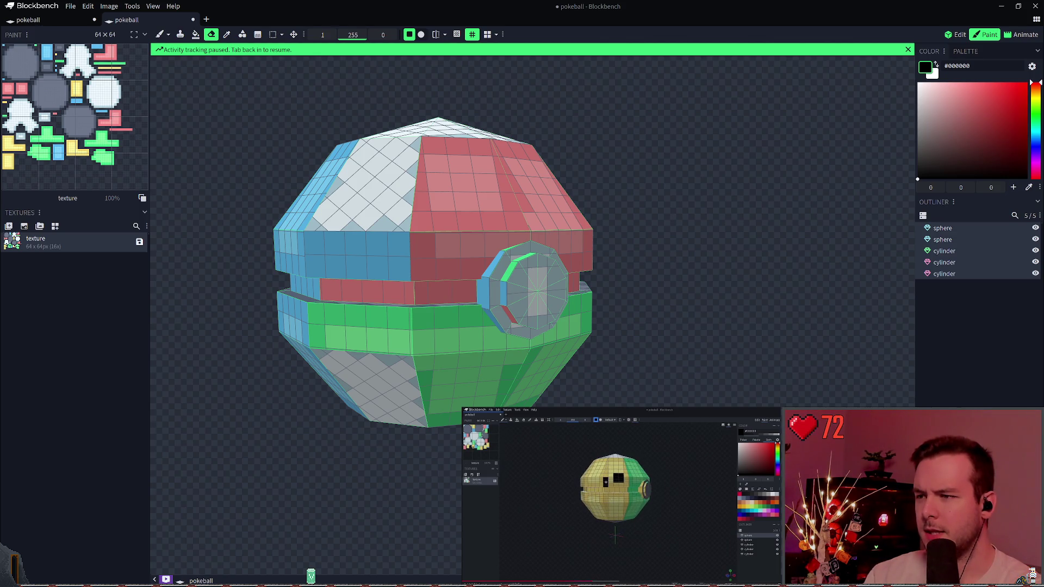
key("alt+Tab")
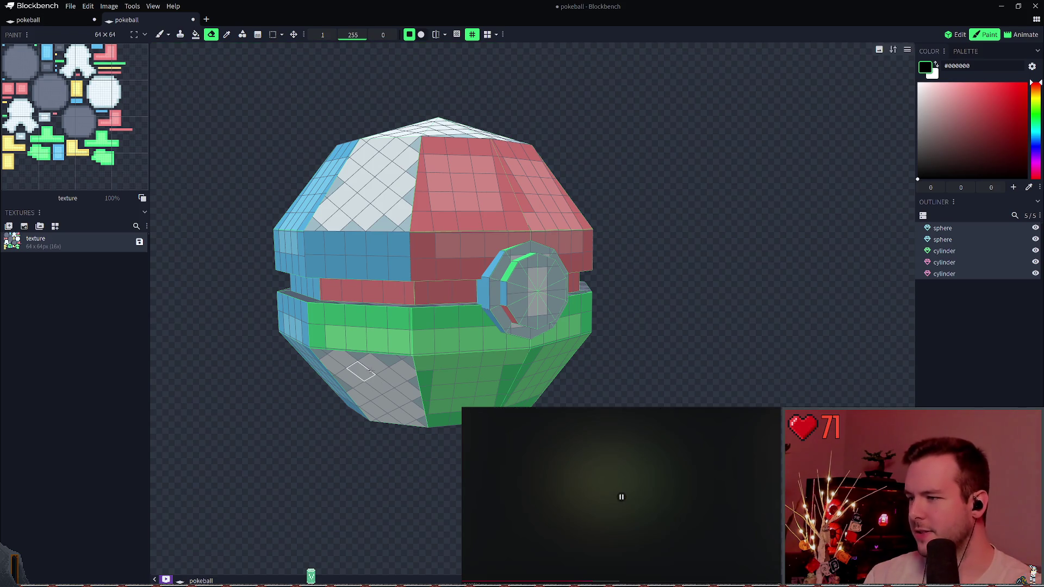
key("Delete")
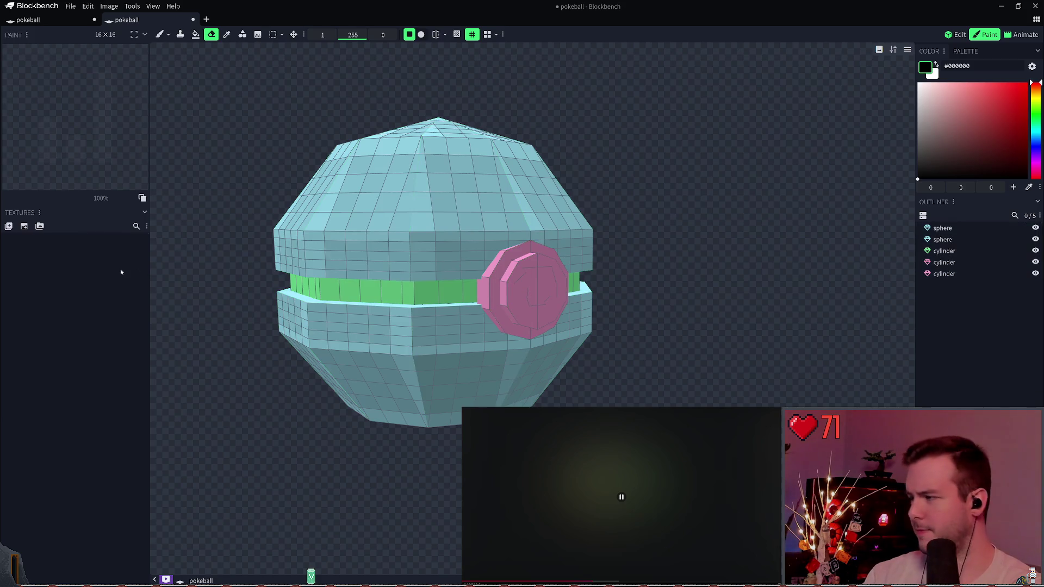
- Create a texture template with Padding unticked, then undo it
left_click(9, 226)
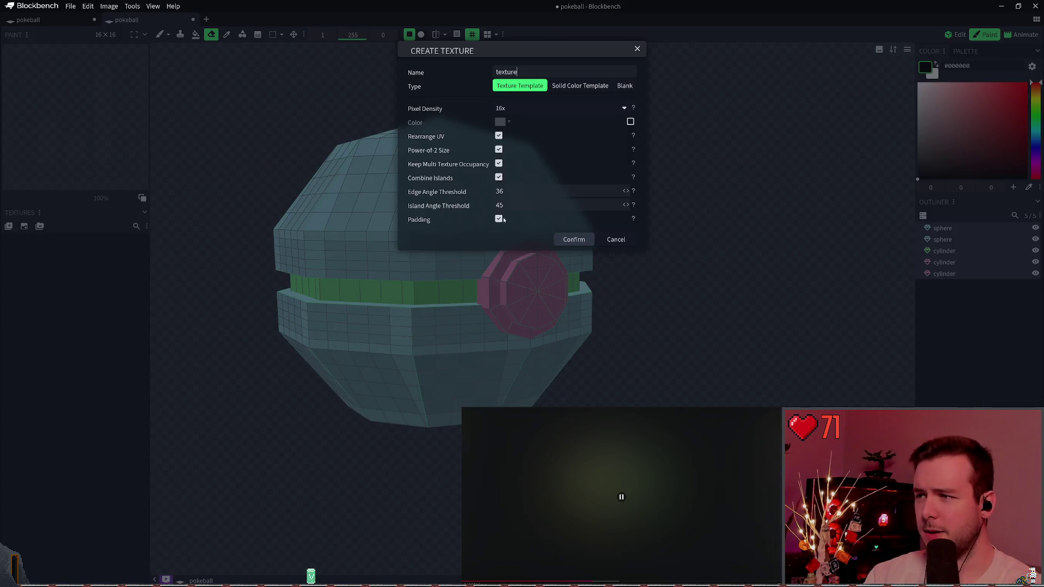
key("alt+Tab")
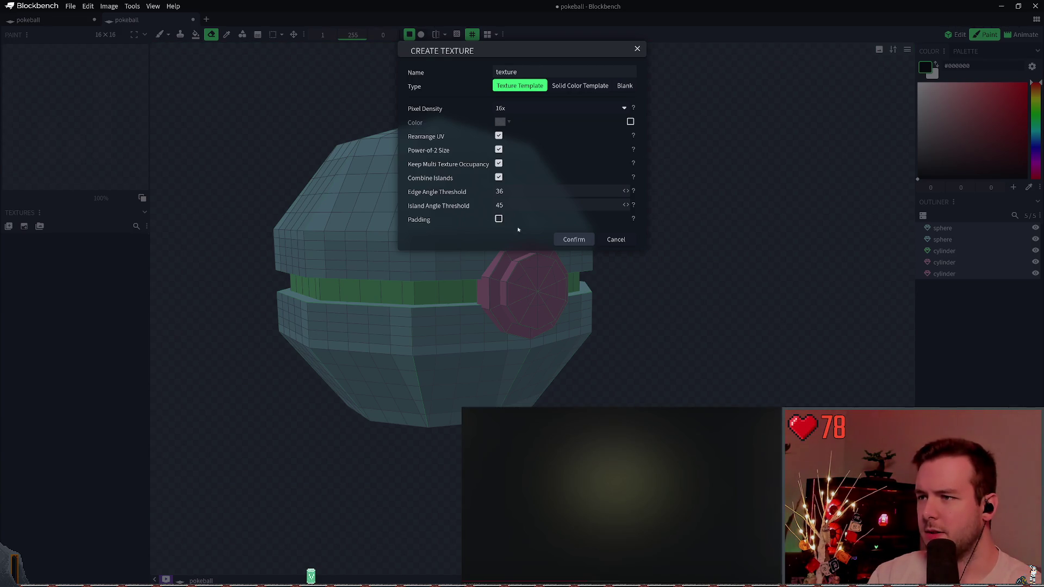
left_click(575, 239)
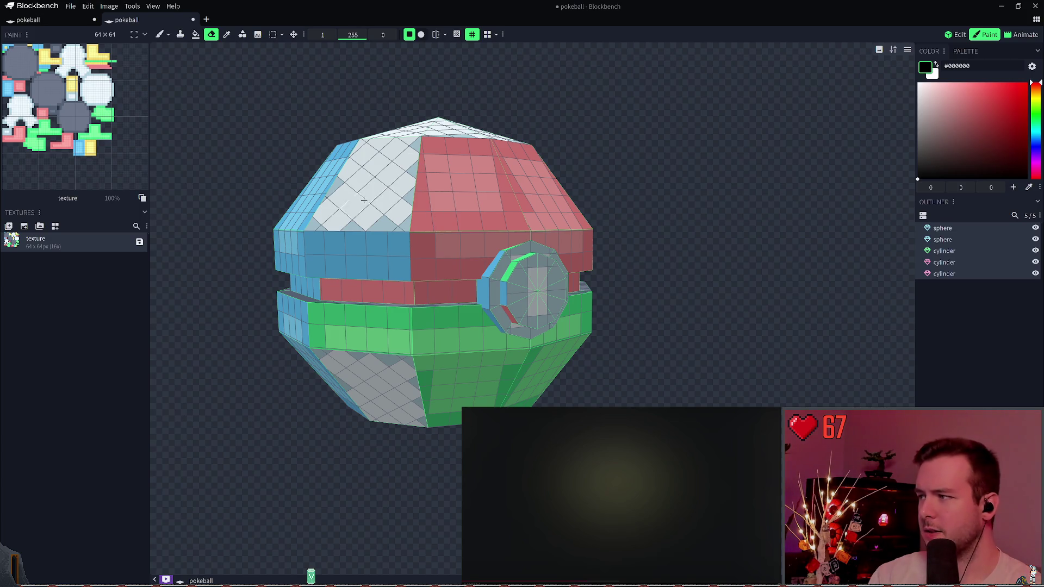
key("ctrl+z")
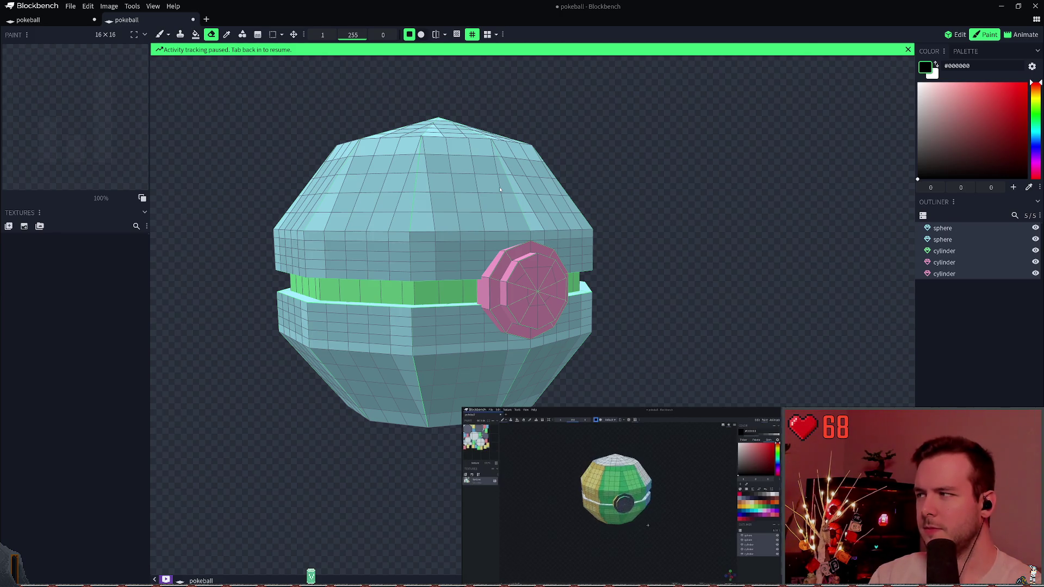
- Recreate the 64×64 texture template with Padding left enabled
left_click(427, 202)
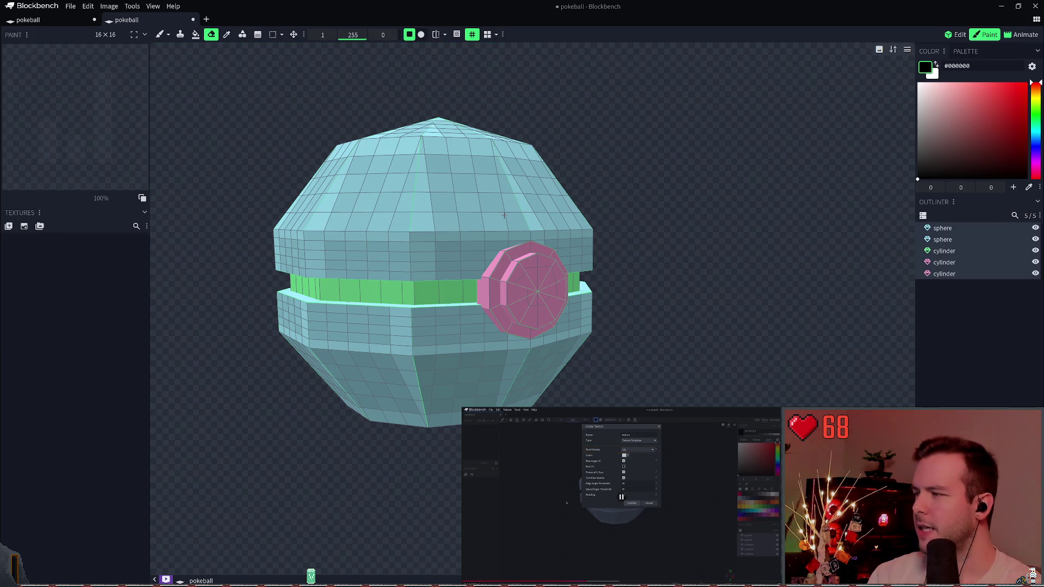
left_click(8, 226)
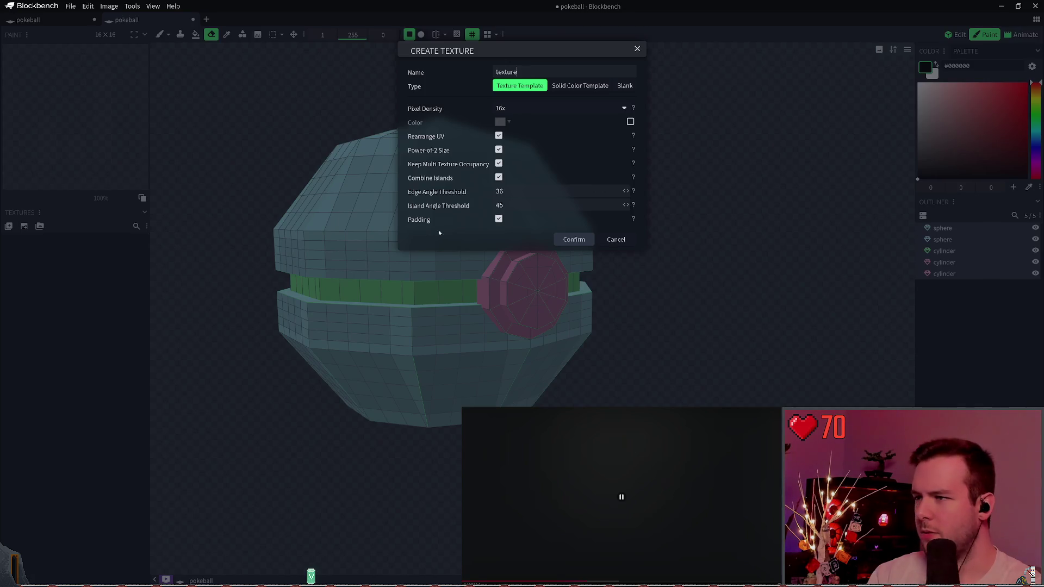
left_click(560, 243)
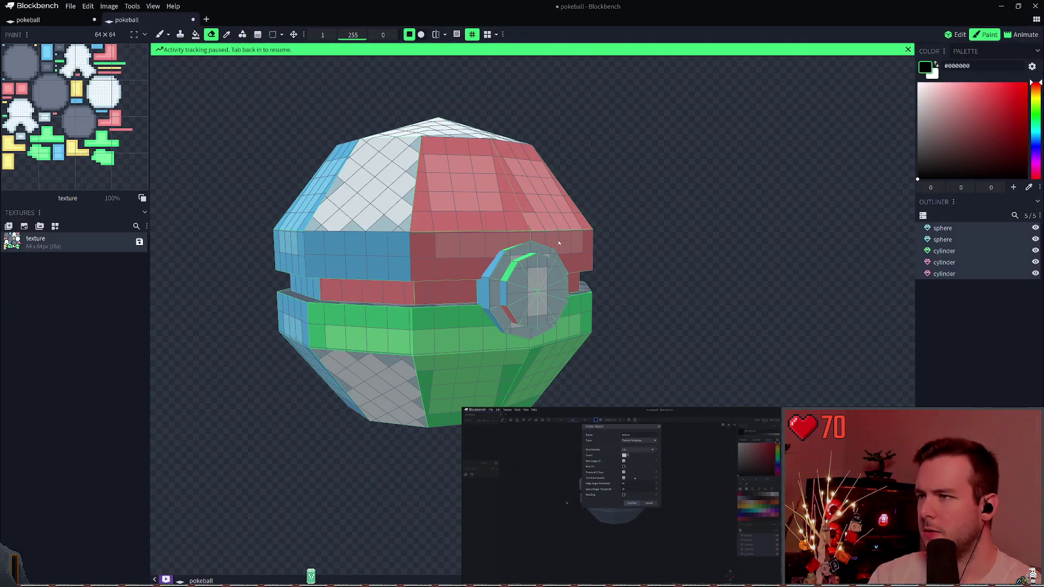
mouse_move(560, 243)
left_mouse_down()
mouse_move(529, 199)
mouse_move(585, 138)
mouse_move(641, 226)
mouse_move(711, 223)
mouse_move(429, 158)
mouse_move(543, 205)
mouse_move(543, 182)
mouse_move(686, 191)
left_mouse_up()
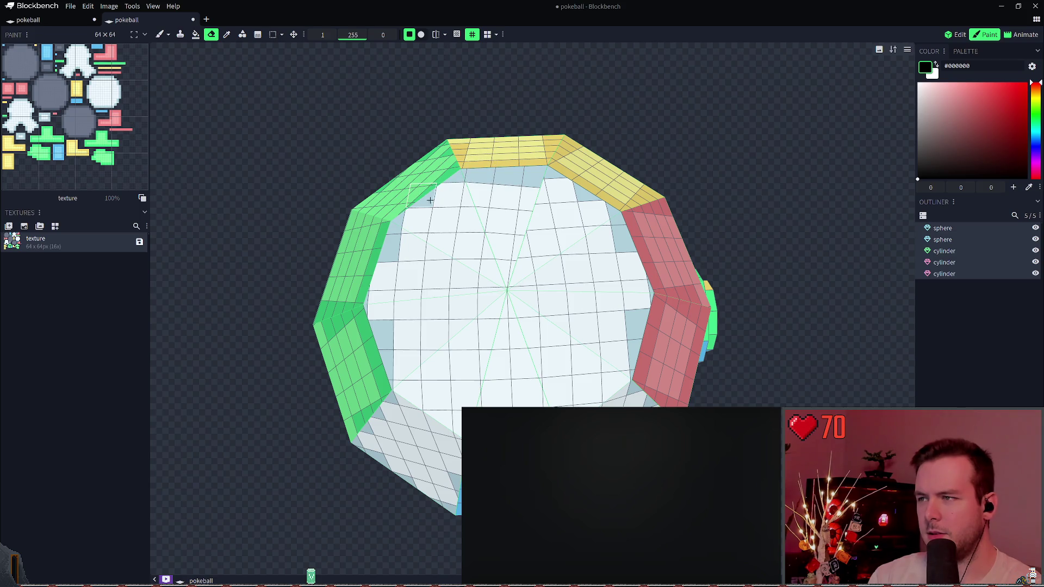
right_click_drag(621, 188, 614, 168)
mouse_move(693, 234)
right_mouse_down()
mouse_move(748, 221)
mouse_move(744, 213)
right_mouse_up()
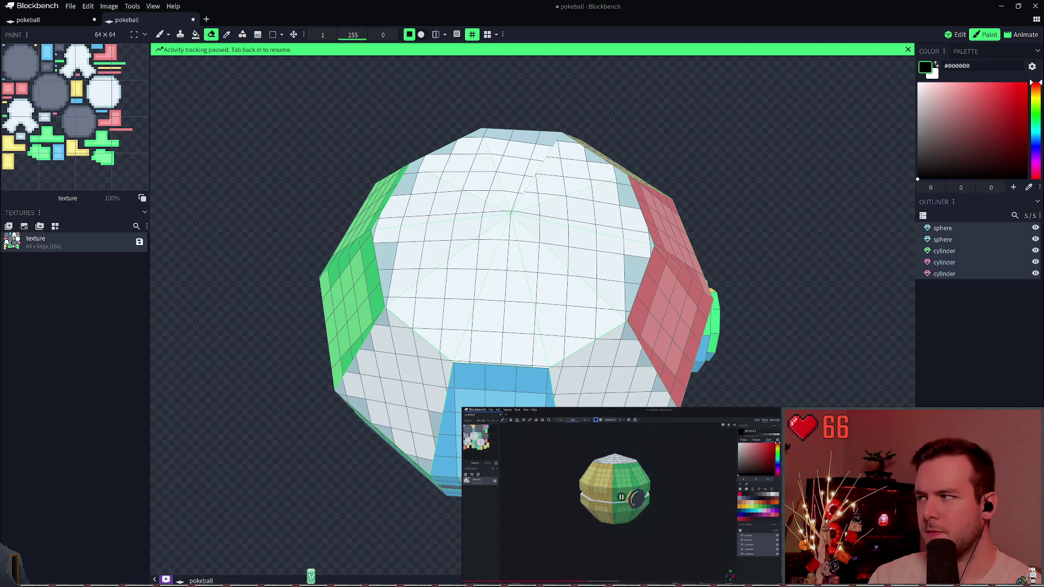
left_click(448, 204)
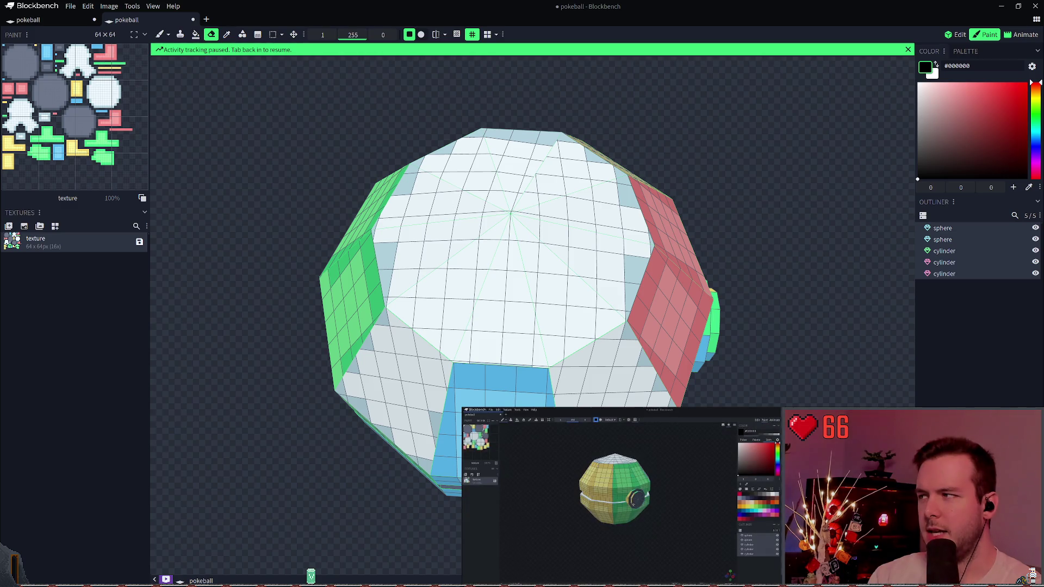
left_click(193, 105)
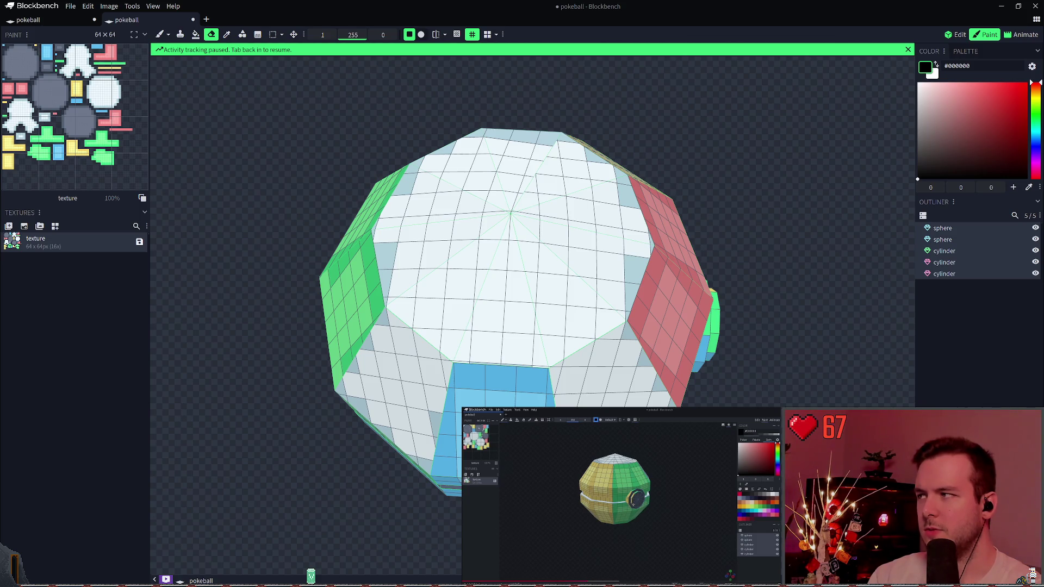
left_click(1031, 571)
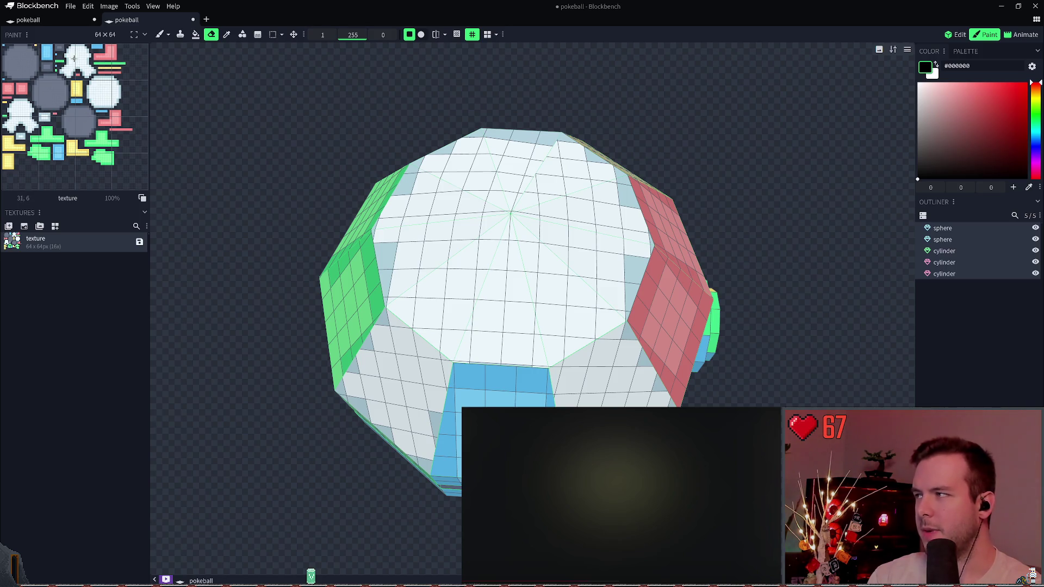
key("alt+Tab")
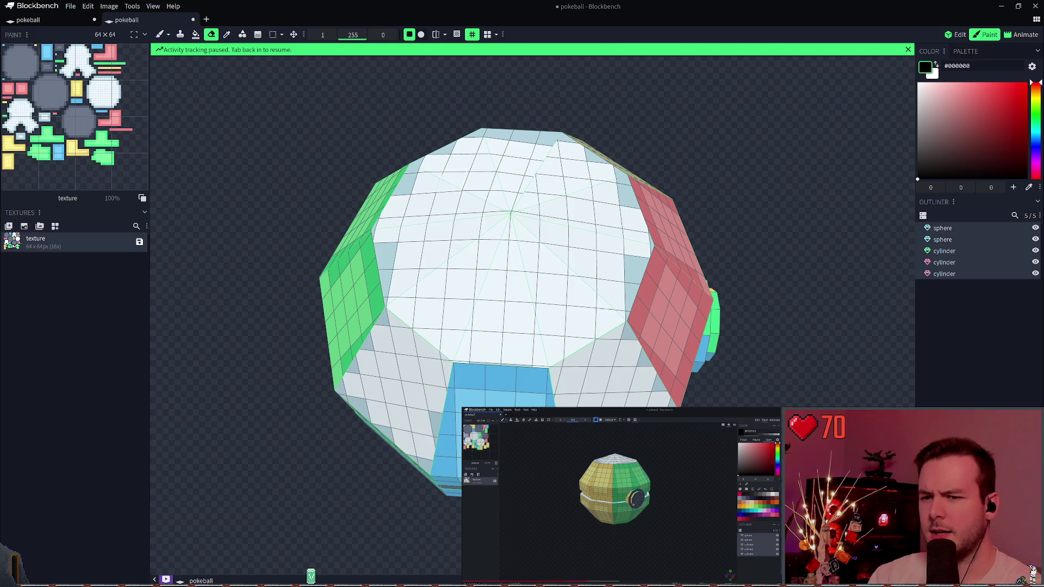
left_click(723, 238)
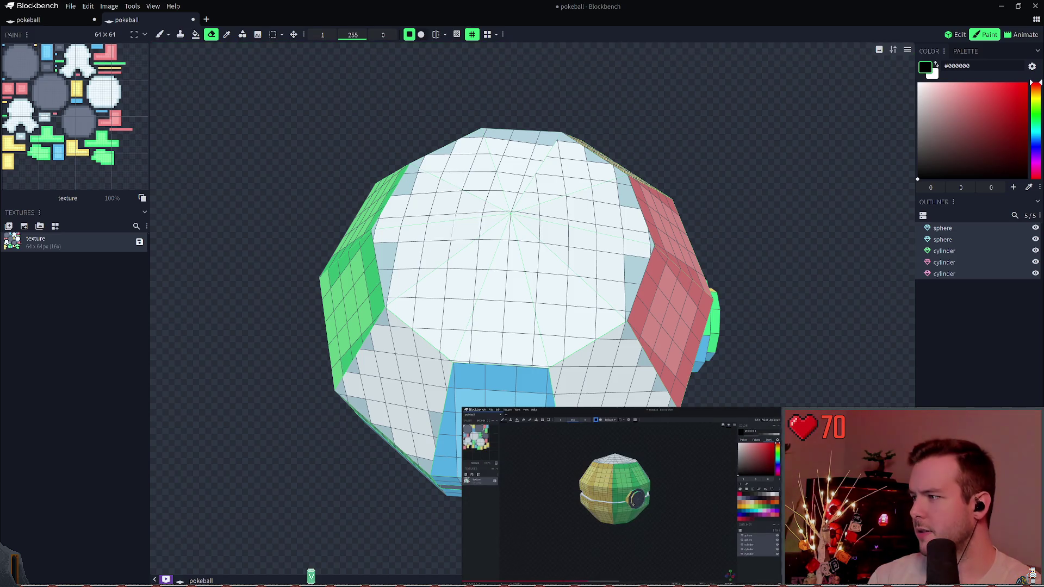
key("alt+Tab")
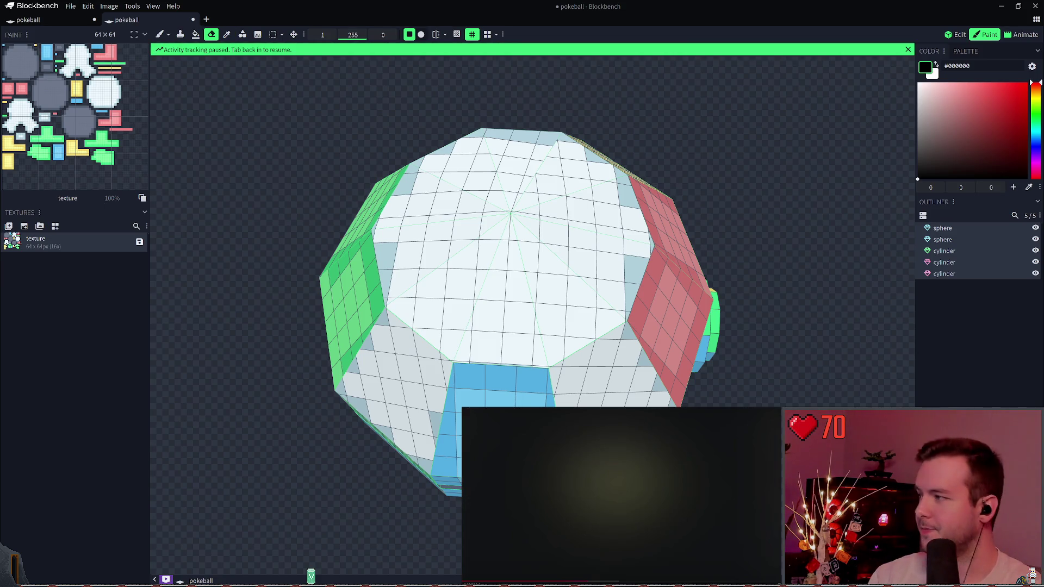
key("alt+Tab")
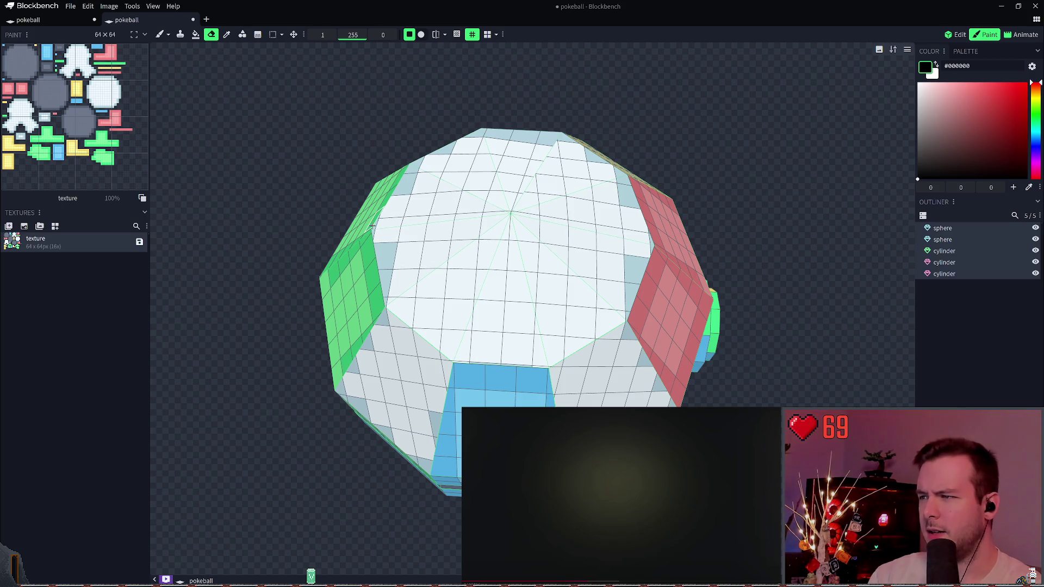
mouse_move(538, 315)
middle_mouse_down()
mouse_move(542, 273)
mouse_move(706, 156)
mouse_move(682, 105)
mouse_move(637, 93)
mouse_move(811, 188)
mouse_move(628, 163)
mouse_move(671, 145)
mouse_move(729, 149)
middle_mouse_up()
mouse_move(671, 277)
middle_mouse_down()
mouse_move(726, 168)
mouse_move(491, 209)
mouse_move(368, 187)
mouse_move(419, 196)
mouse_move(676, 179)
mouse_move(648, 145)
mouse_move(707, 161)
middle_mouse_up()
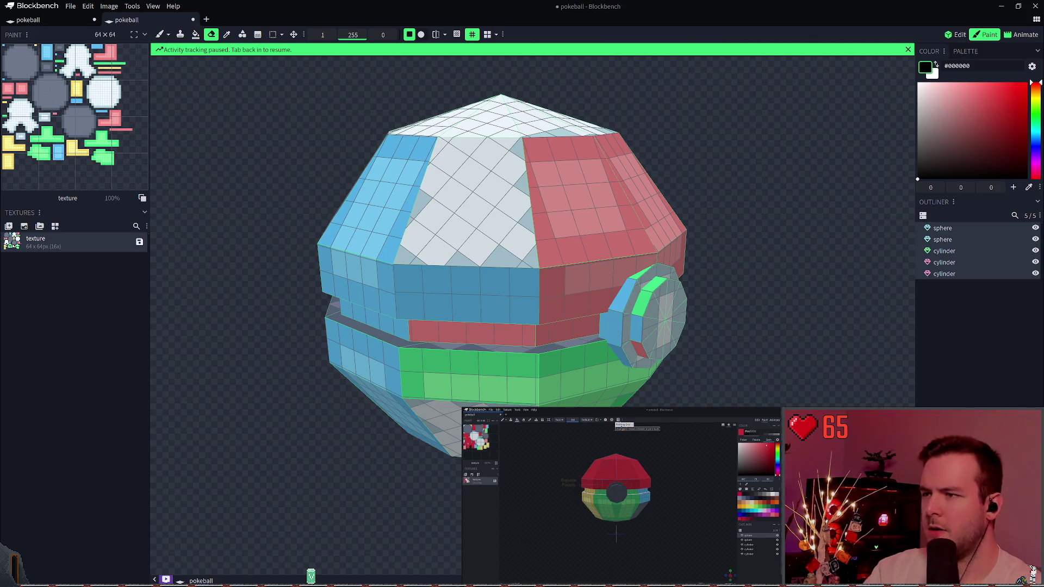
- Turn off the tiled texture preview in the paint toolbar
left_click(476, 35)
left_click(476, 35)
left_click(494, 36)
left_click(487, 36)
left_click(486, 36)
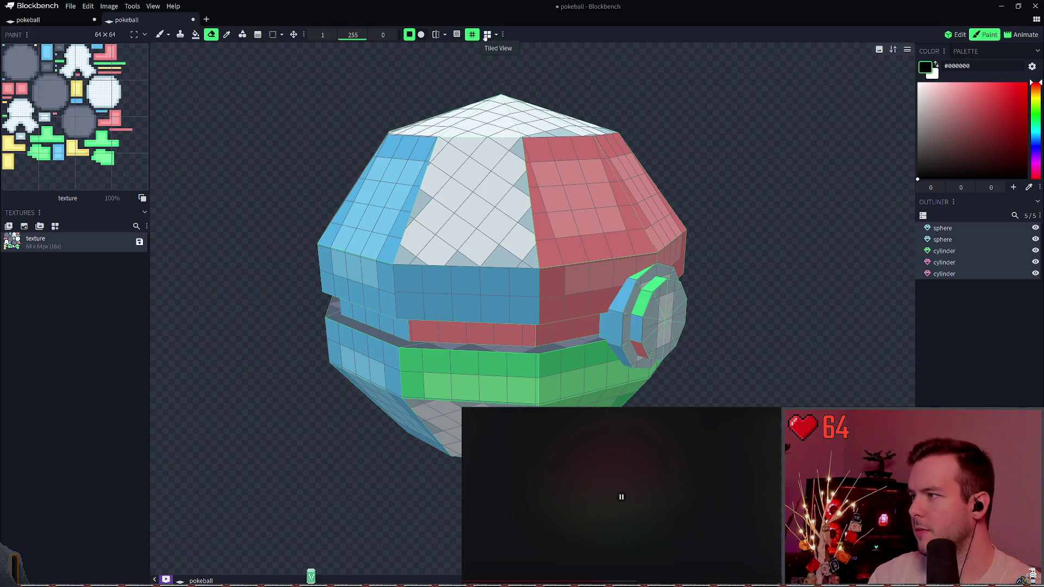
- Select the upper sphere half in the Outliner and return to Edit mode
mouse_move(683, 201)
left_mouse_down()
mouse_move(699, 207)
mouse_move(677, 203)
mouse_move(689, 204)
mouse_move(693, 164)
mouse_move(678, 158)
mouse_move(710, 217)
mouse_move(704, 224)
left_mouse_up()
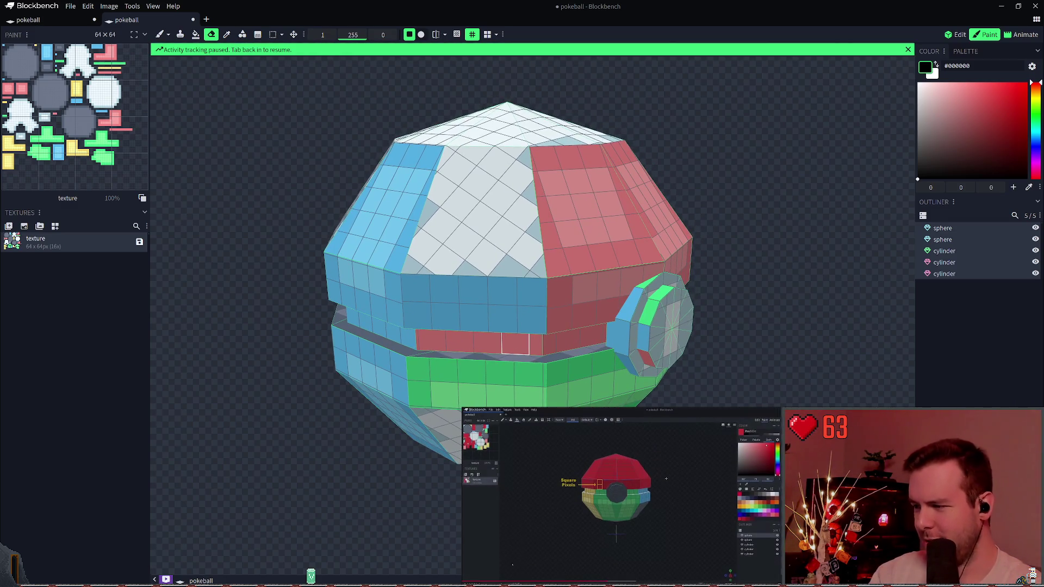
left_click_drag(750, 221, 769, 221)
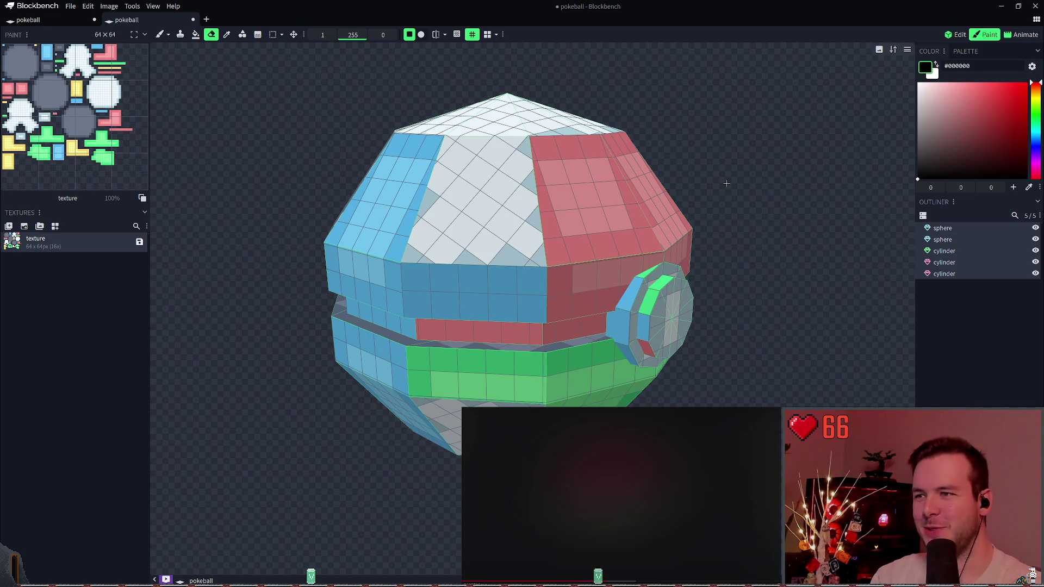
mouse_move(676, 185)
left_mouse_down()
mouse_move(734, 211)
mouse_move(743, 197)
mouse_move(742, 182)
mouse_move(678, 158)
left_mouse_up()
mouse_move(513, 157)
left_mouse_down()
mouse_move(629, 198)
mouse_move(674, 191)
mouse_move(493, 264)
left_mouse_up()
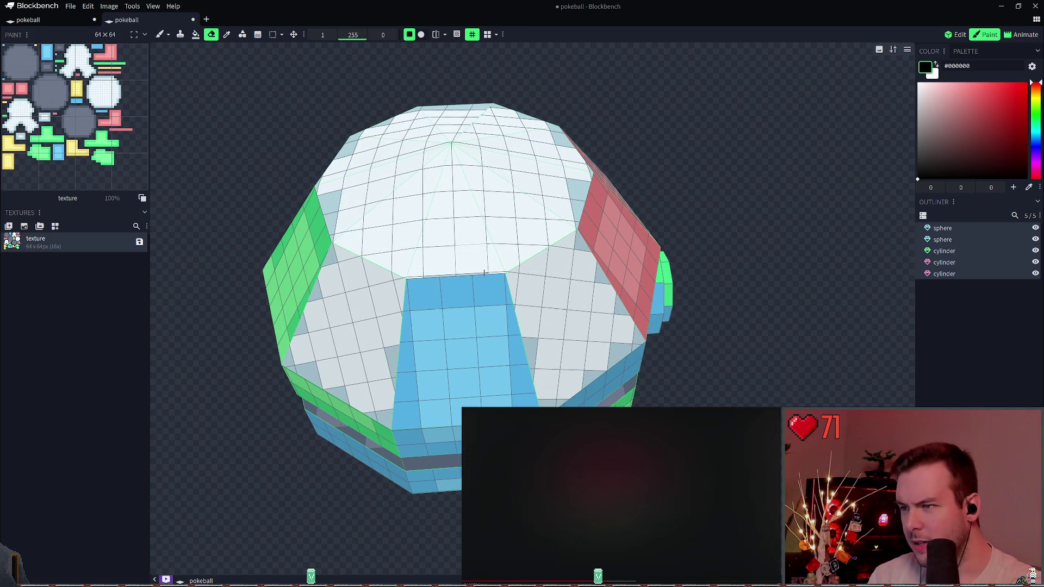
mouse_move(728, 169)
left_mouse_down()
mouse_move(711, 168)
mouse_move(764, 168)
mouse_move(722, 171)
mouse_move(664, 76)
mouse_move(753, 161)
mouse_move(739, 109)
mouse_move(765, 195)
mouse_move(753, 203)
mouse_move(776, 216)
mouse_move(735, 198)
left_mouse_up()
left_click(957, 229)
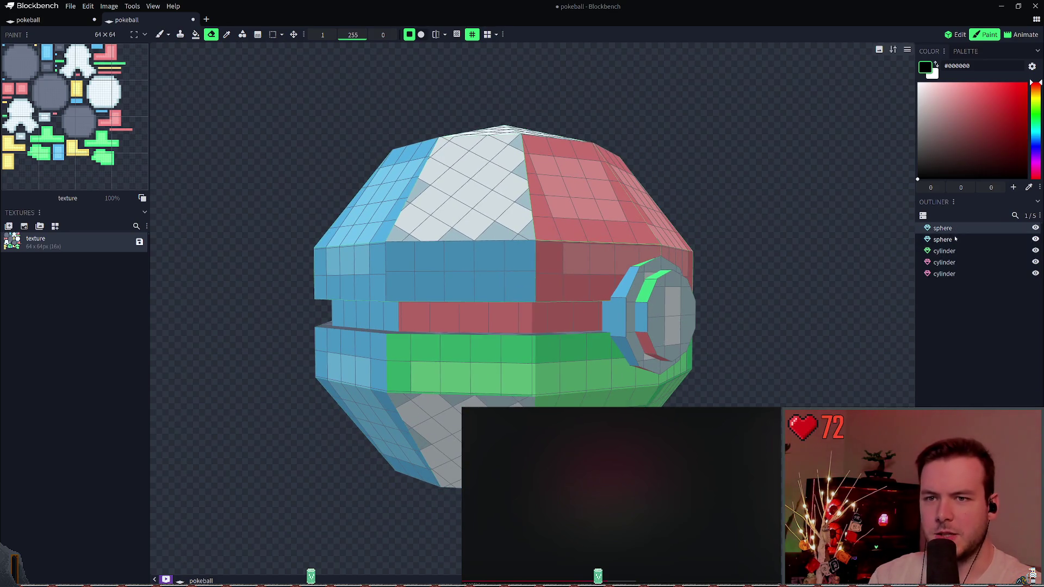
left_click(948, 36)
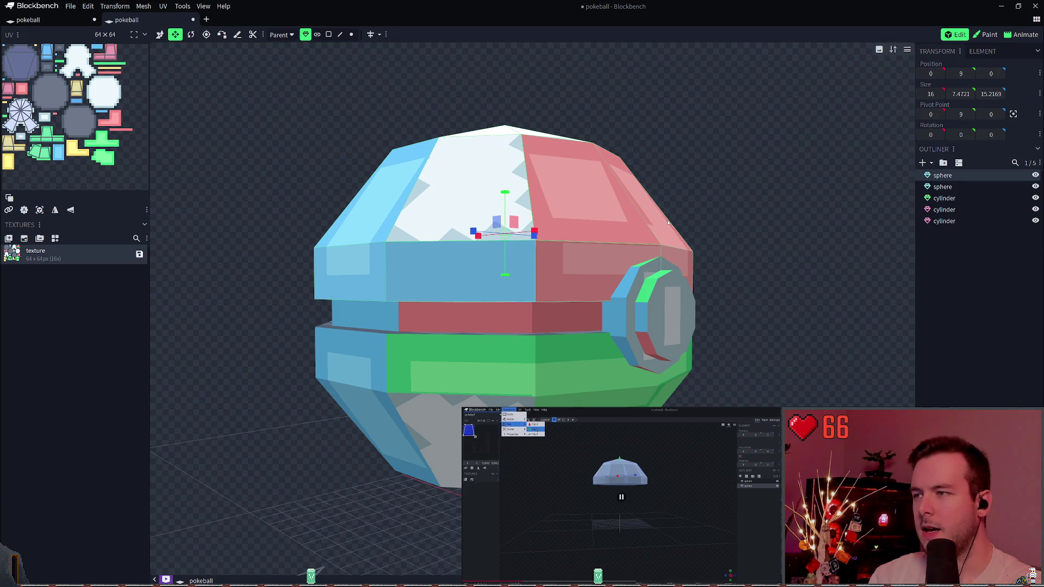
- Inspect the upper and lower sphere halves by selecting each in the Outliner
left_click(961, 186)
left_click(960, 175)
left_click(963, 186)
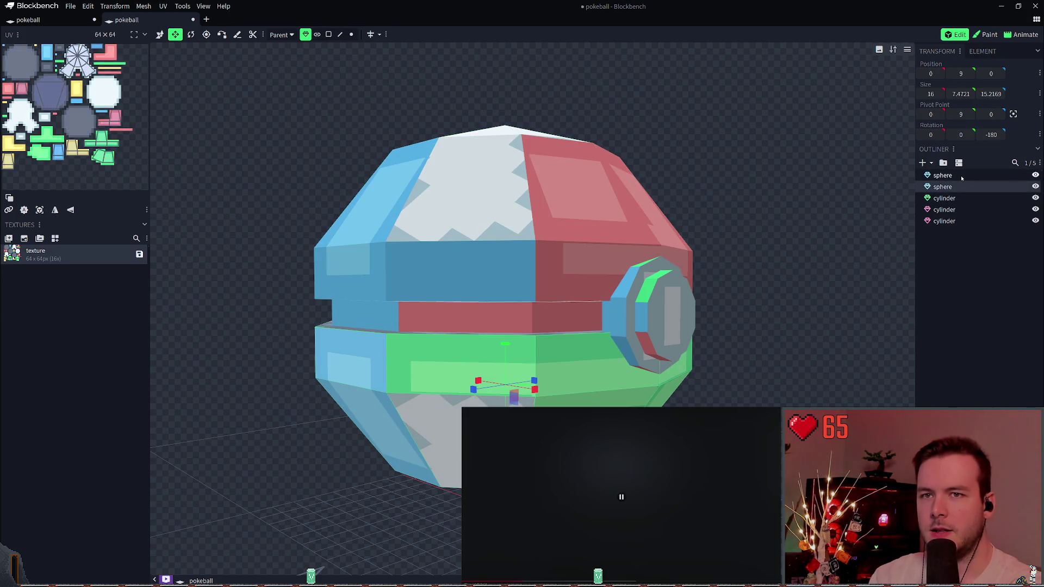
left_click(961, 176)
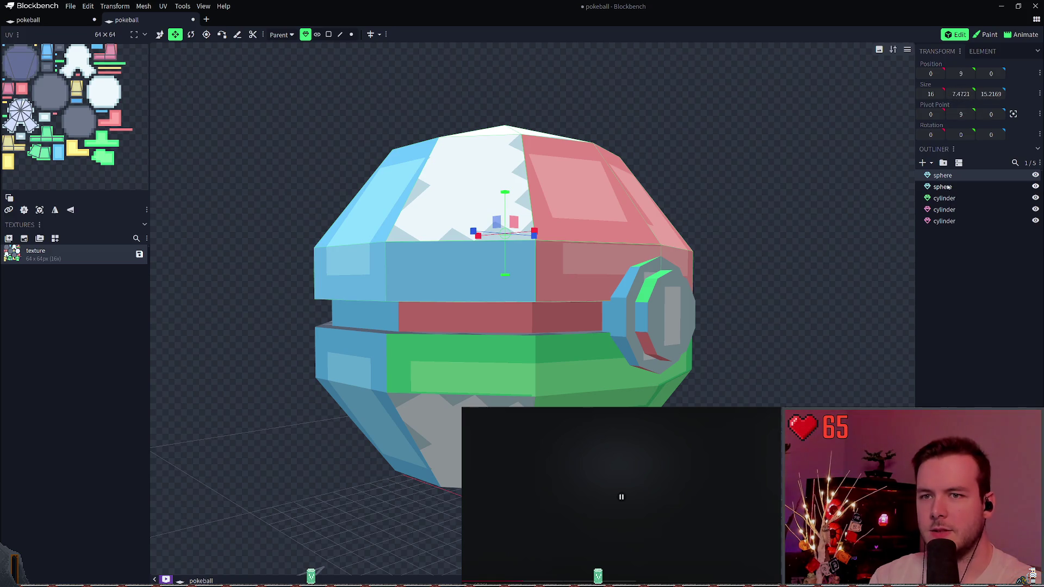
left_click(947, 188)
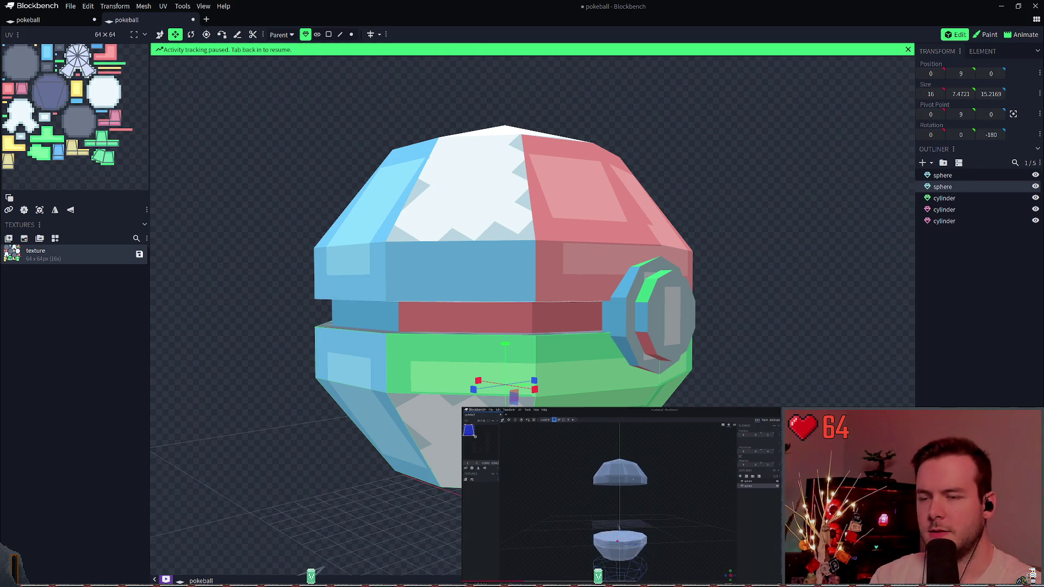
key("alt+Tab")
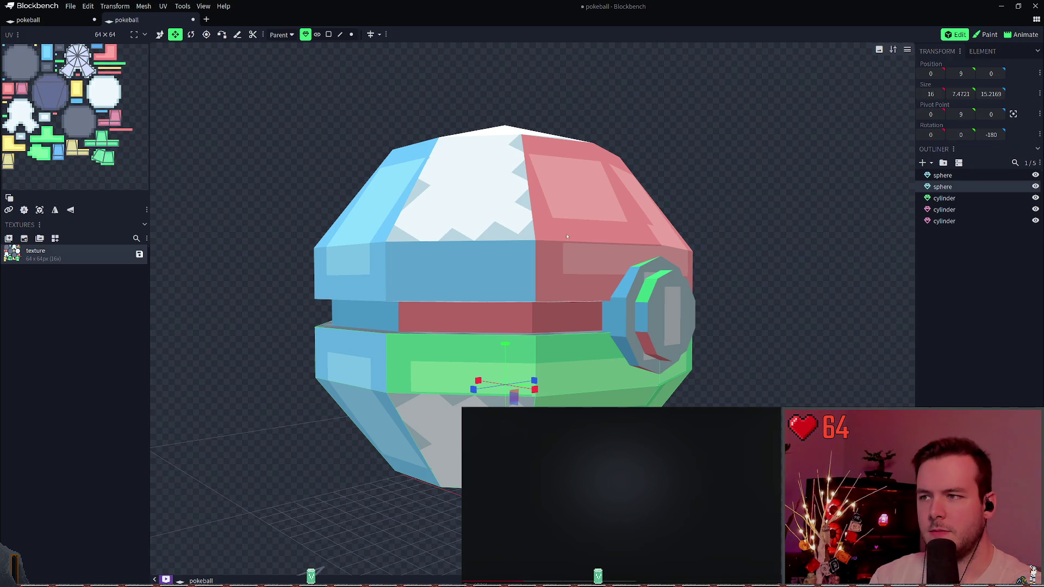
left_click(496, 210)
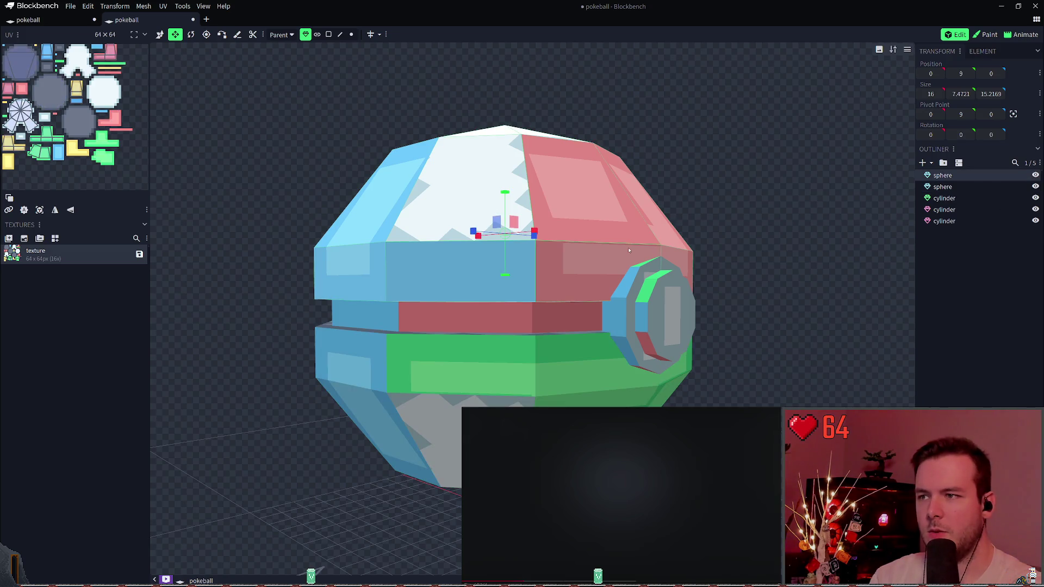
- Check each of the three cylinder pieces: the middle band and the side button layers
left_click(949, 199)
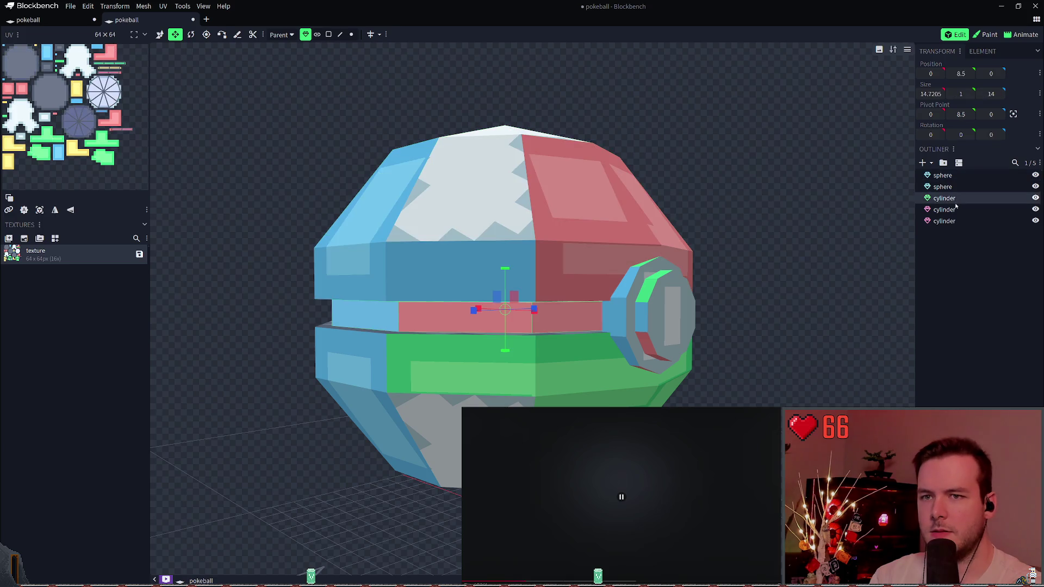
left_click(968, 222)
left_click(962, 210)
left_click(960, 199)
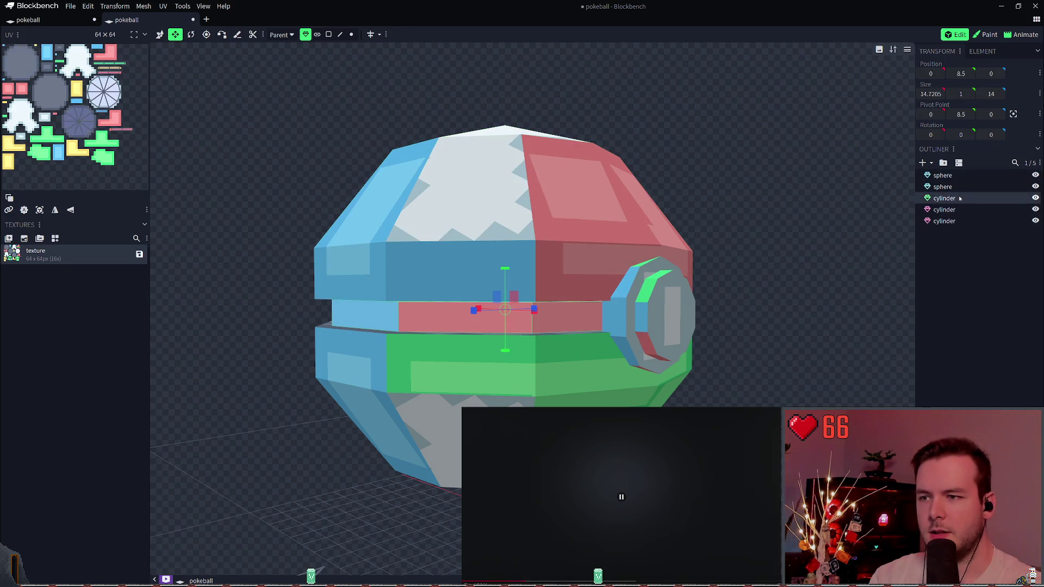
left_click(960, 221)
left_click(960, 210)
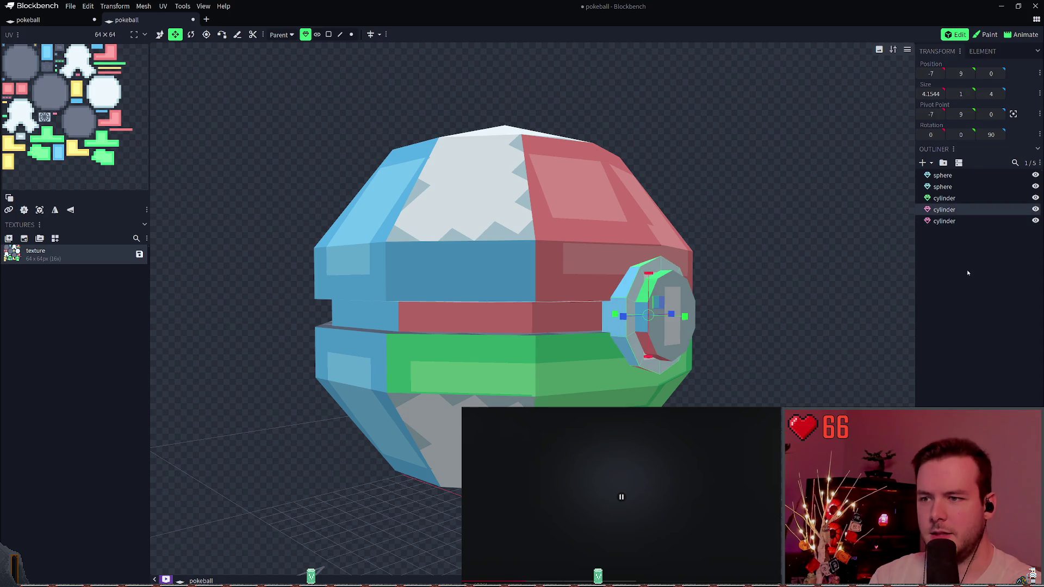
- Hide the three cylinder pieces using their eye icons
left_click(953, 282)
left_click(1036, 198)
left_click(1035, 209)
left_click(1035, 221)
- Select both sphere halves and delete them
left_click(946, 186)
left_click(957, 175, "shift")
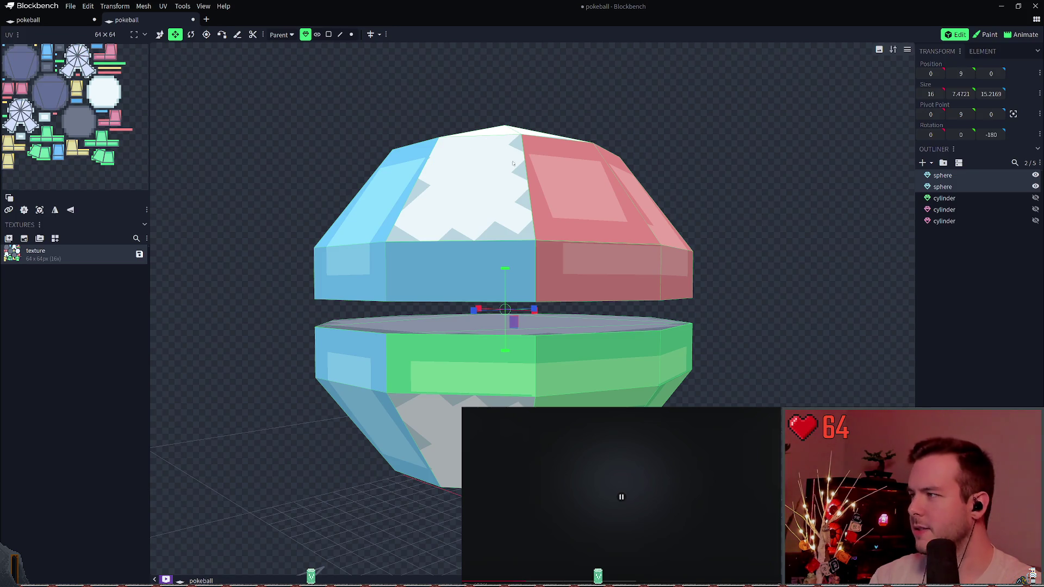
mouse_move(624, 109)
left_mouse_down()
mouse_move(687, 196)
mouse_move(731, 226)
mouse_move(531, 113)
mouse_move(566, 109)
mouse_move(727, 184)
mouse_move(716, 166)
left_mouse_up()
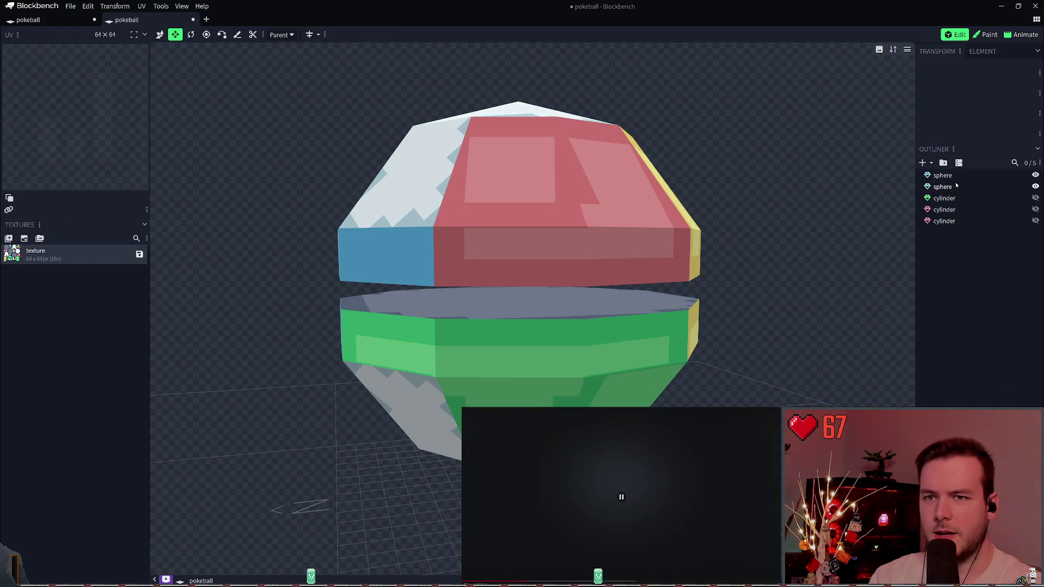
left_click(957, 186)
key("ctrl+a")
key("Delete")
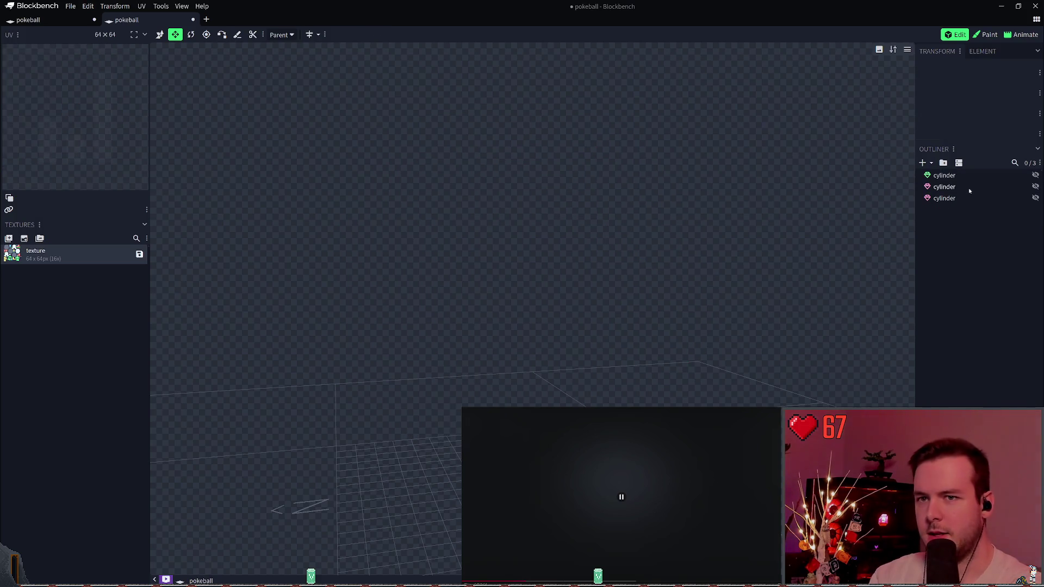
key("Escape")
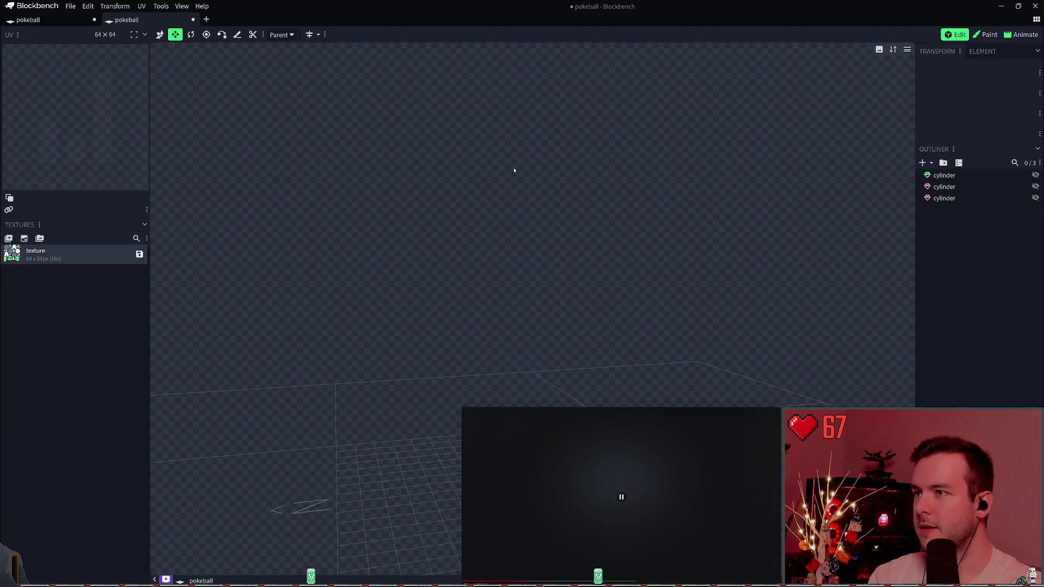
- Delete the texture and save the model
right_click(71, 259)
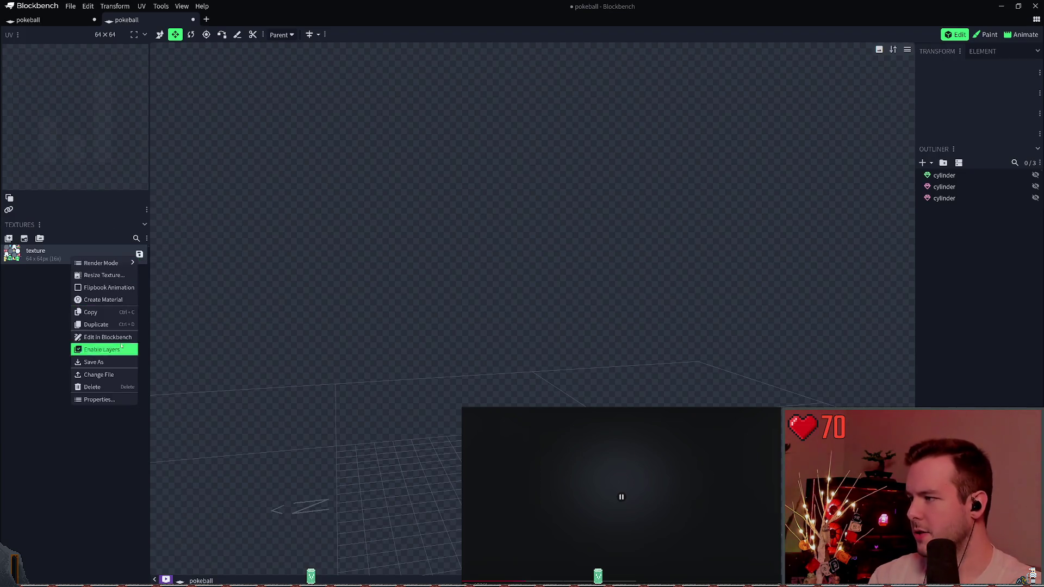
left_click(123, 389)
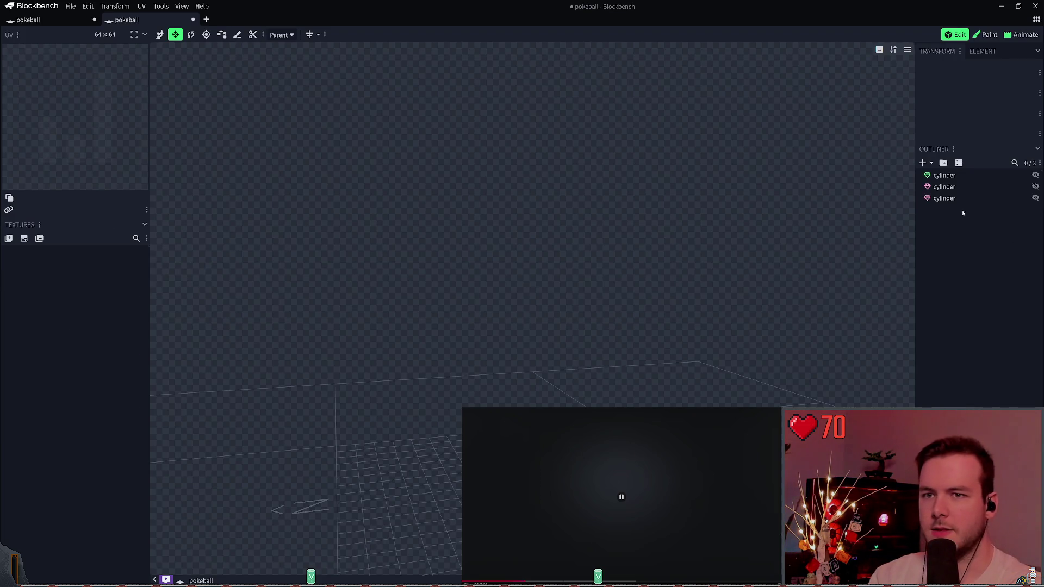
key("ctrl+s")
- Unhide the three cylinders and clear the selection
left_click(1036, 175)
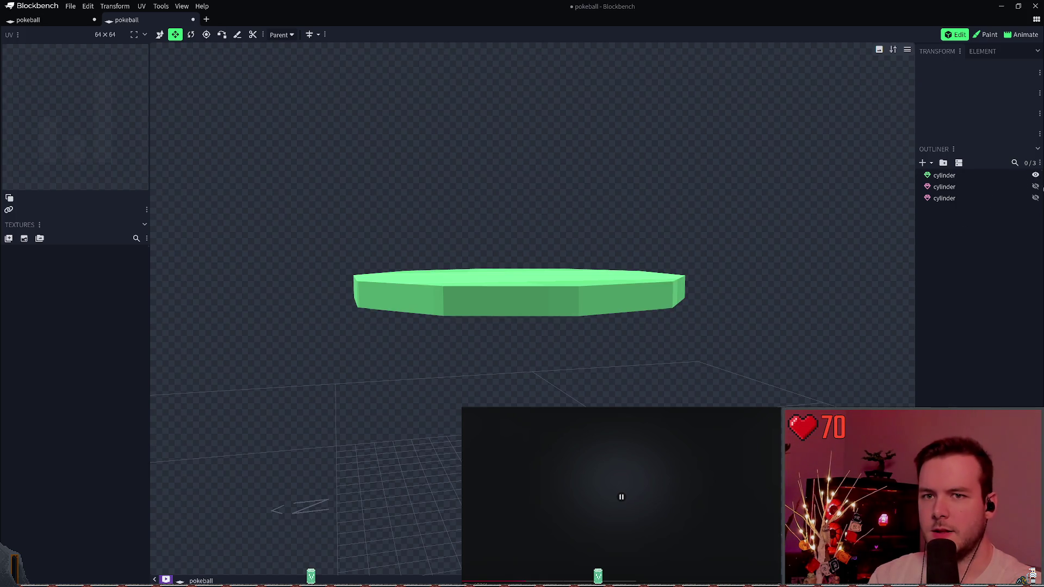
left_click(943, 187)
left_click(1035, 186)
left_click(1036, 198)
left_click(999, 242)
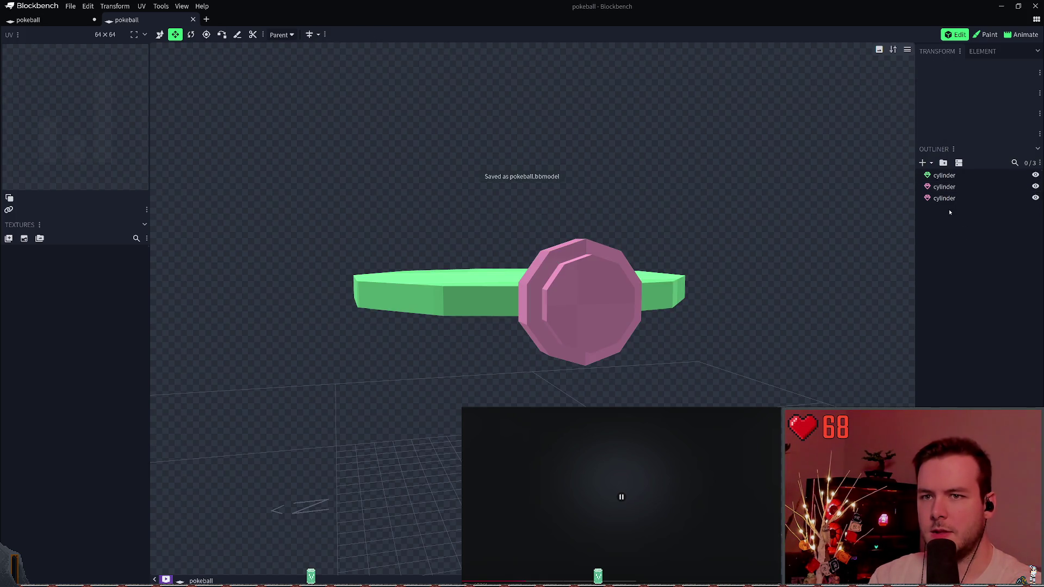
- Add a new Sphere mesh with diameter 14 and 10 sides
right_click(946, 212)
mouse_move(974, 217)
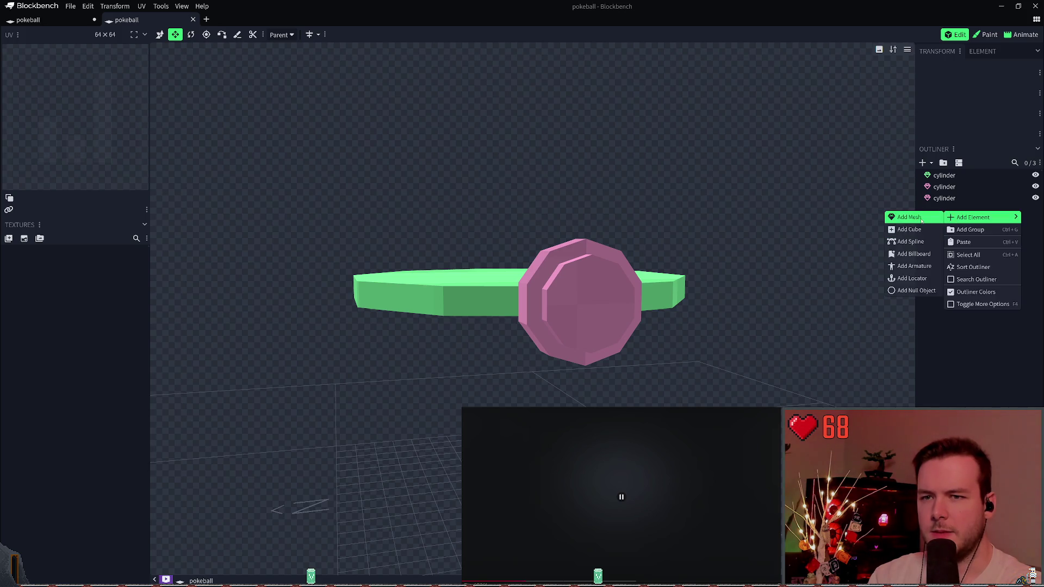
left_click(921, 220)
left_click(550, 73)
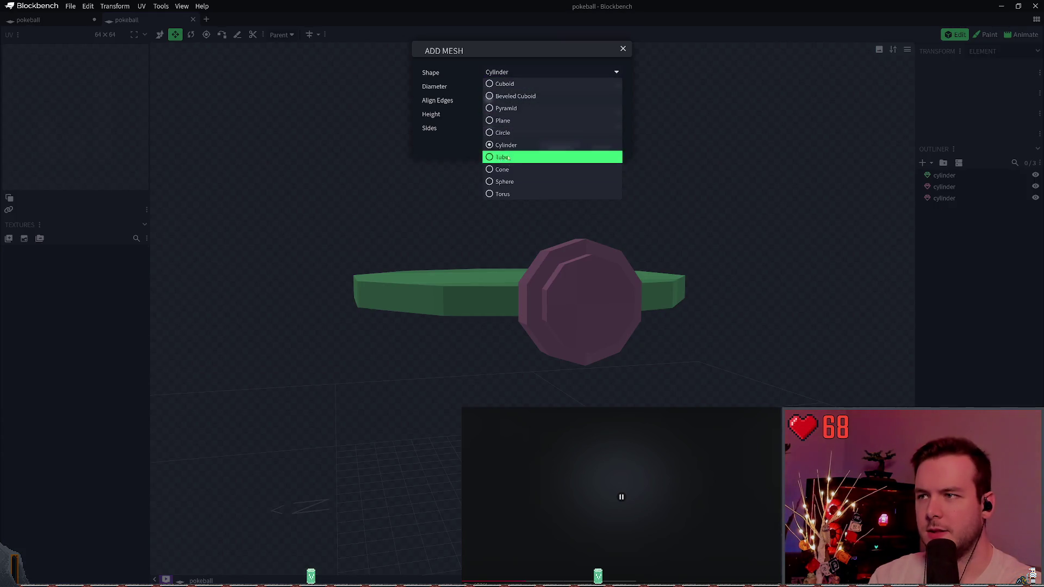
left_click(499, 182)
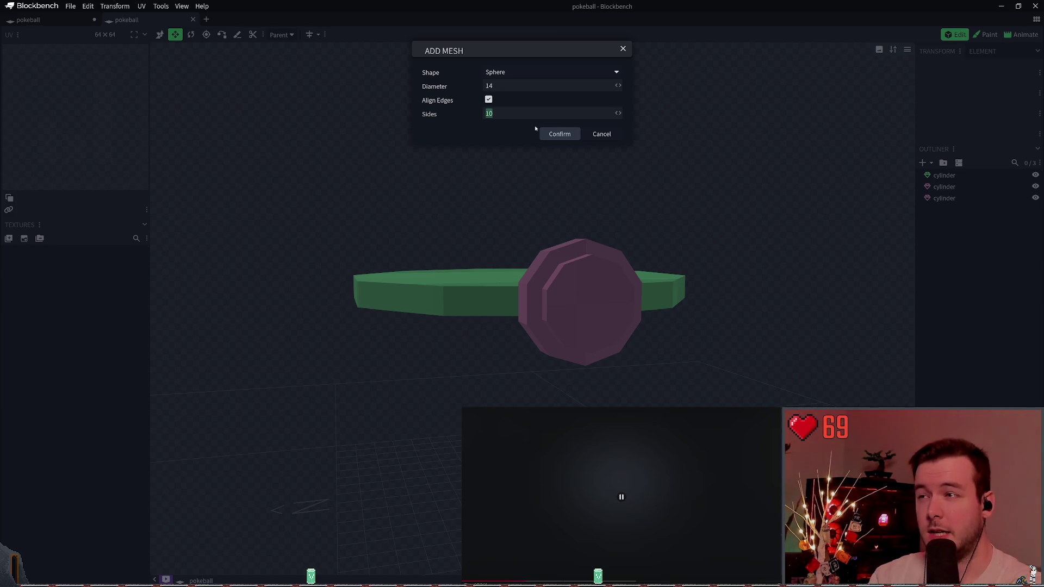
left_click(559, 134)
scroll(570, 328, "down", 4)
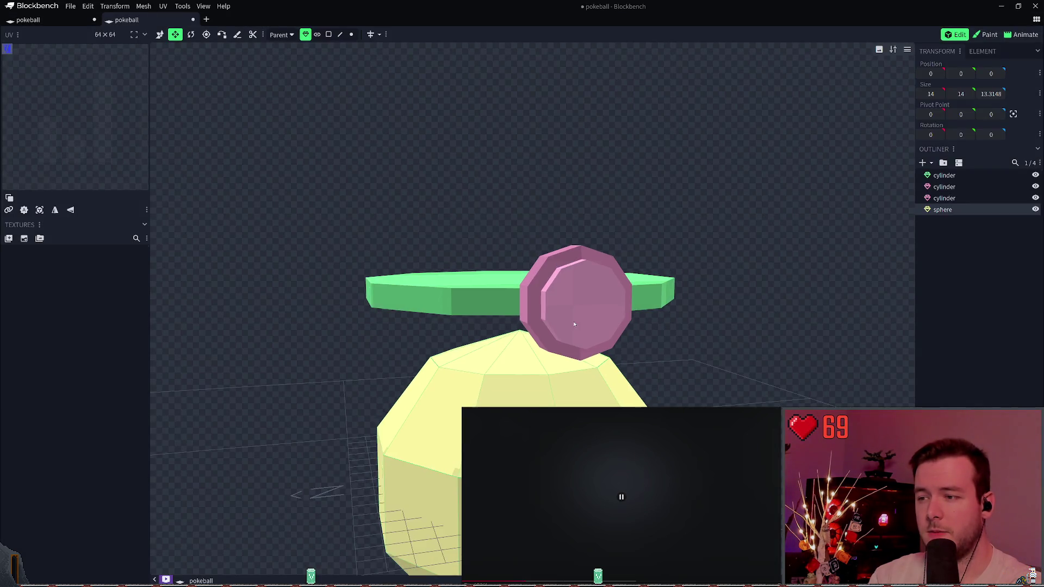
- In vertex mode, box-select the sphere's lower-half vertices and delete them
scroll(570, 328, "up", 1)
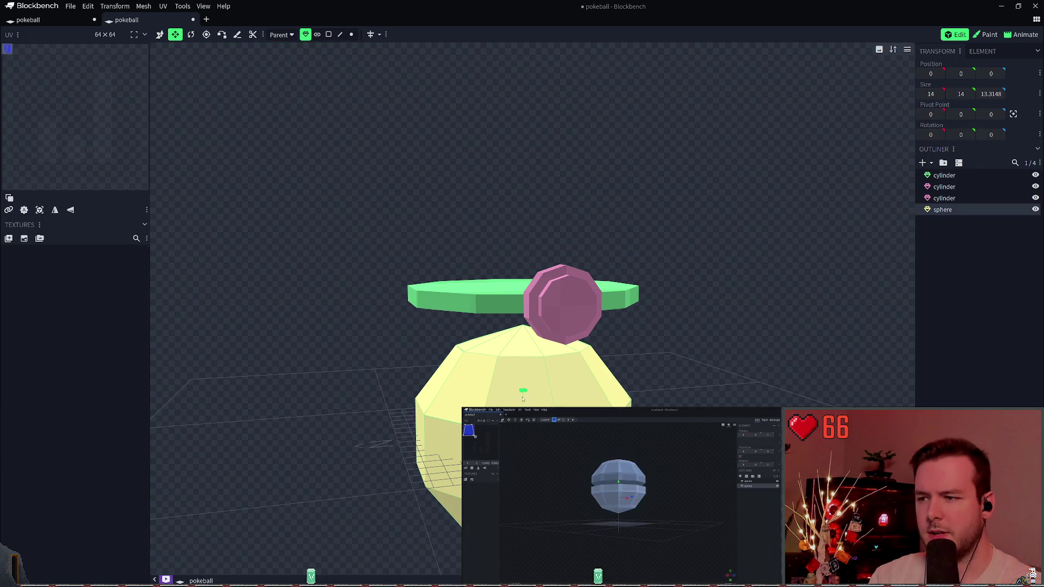
key("q")
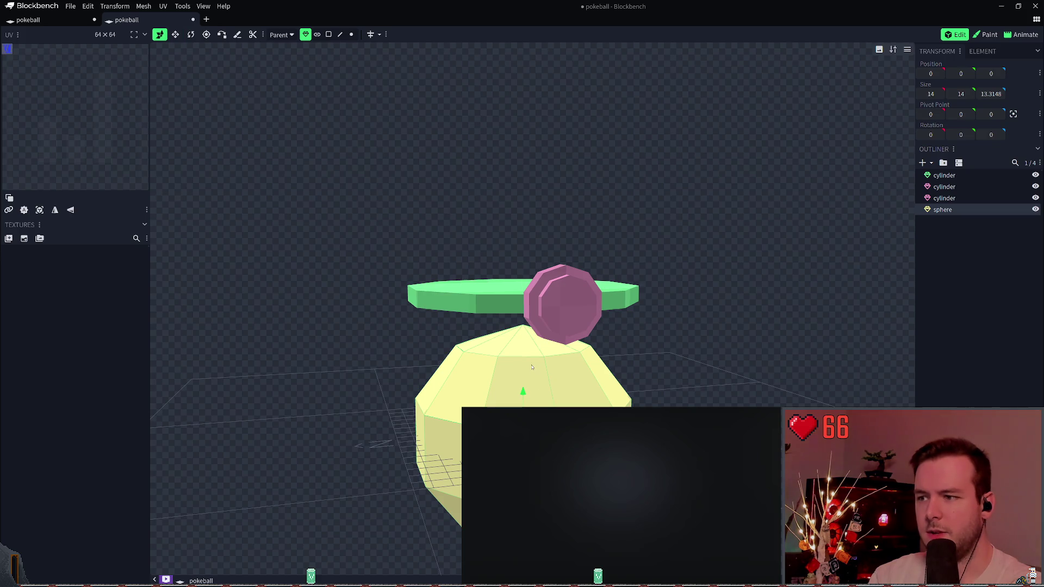
mouse_move(622, 366)
left_mouse_down()
mouse_move(654, 294)
mouse_move(648, 361)
mouse_move(657, 298)
mouse_move(634, 344)
mouse_move(621, 321)
mouse_move(397, 270)
mouse_move(347, 398)
mouse_move(412, 238)
mouse_move(361, 275)
left_mouse_up()
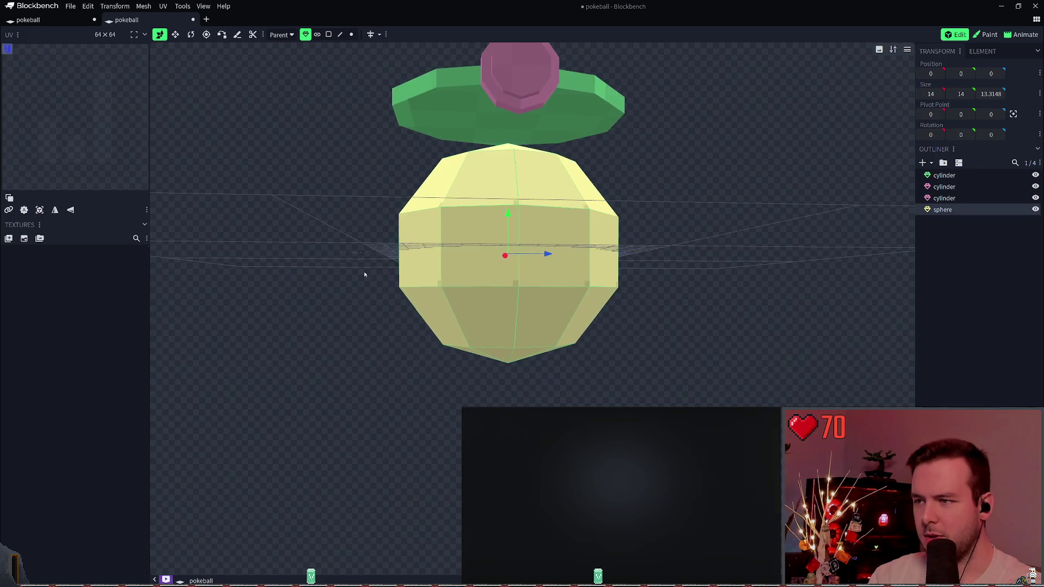
scroll(298, 252, "up", 3)
mouse_move(298, 252)
left_mouse_down()
mouse_move(315, 263)
mouse_move(289, 243)
mouse_move(321, 238)
left_mouse_up()
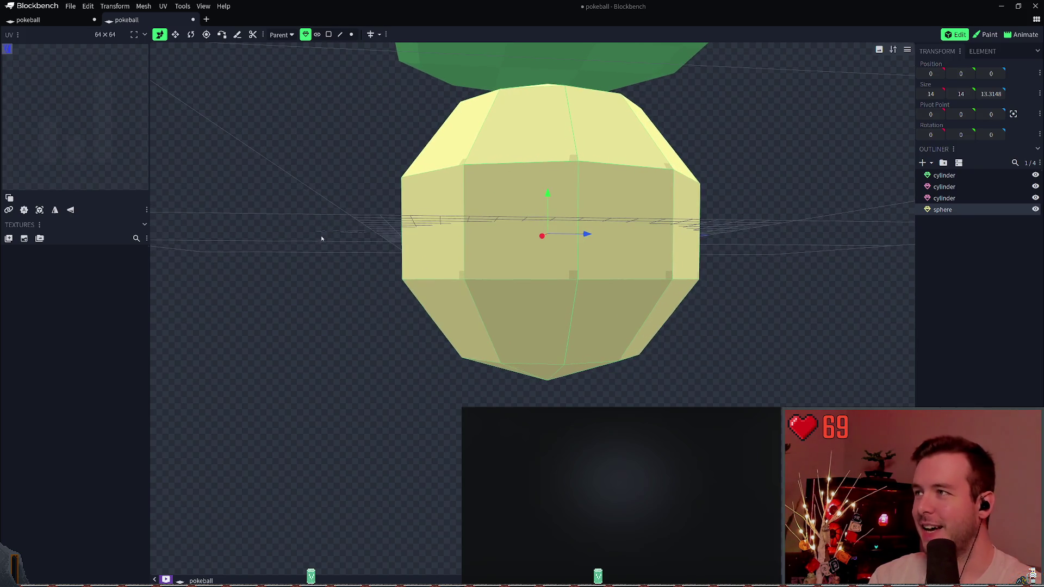
left_click(351, 34)
mouse_move(391, 406)
left_mouse_down()
mouse_move(755, 253)
mouse_move(744, 327)
mouse_move(752, 315)
mouse_move(753, 326)
left_mouse_up()
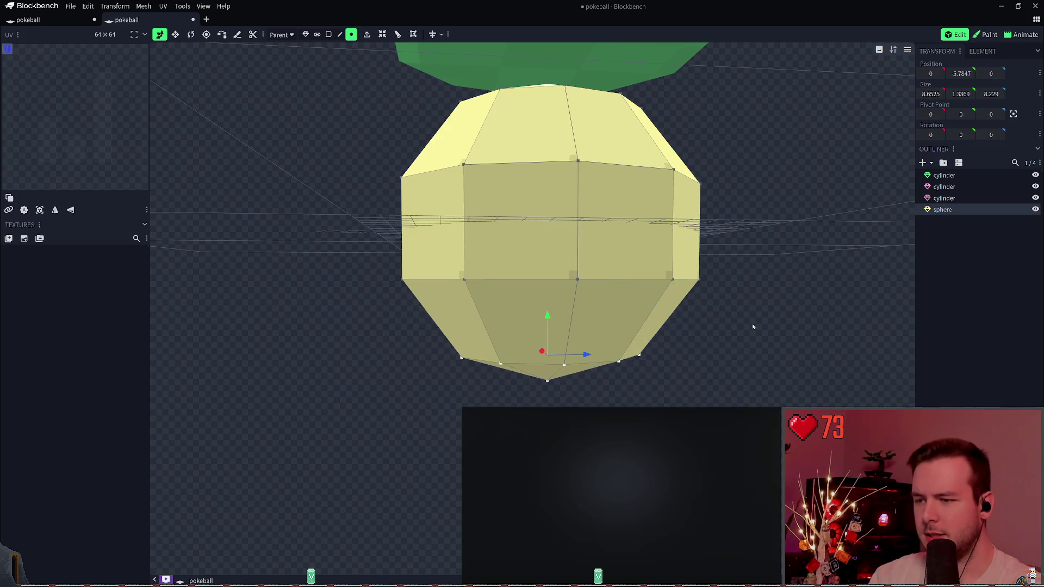
key("Delete")
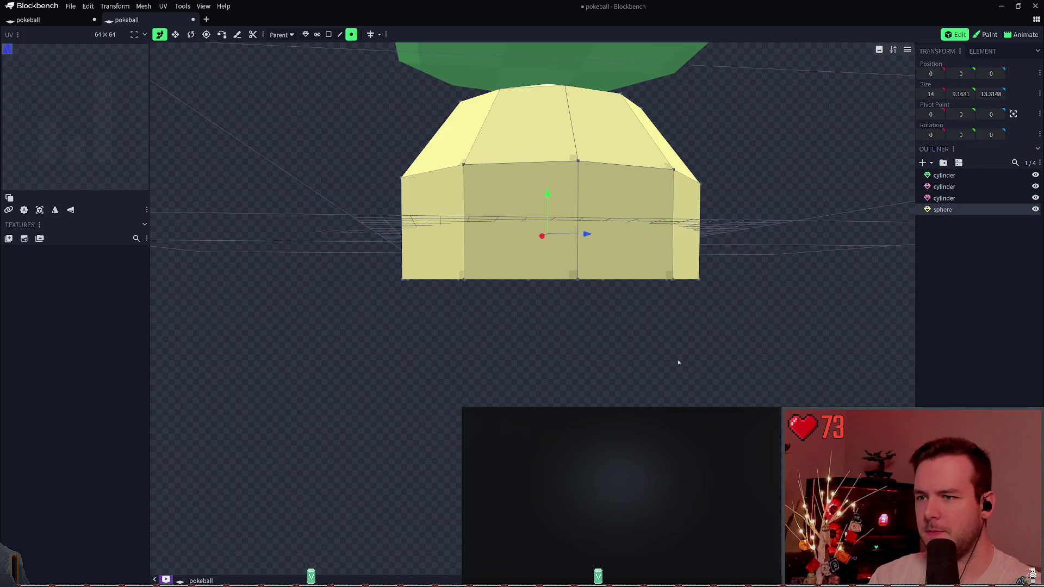
- Select the open bottom vertex ring, fill it with a face, and save
mouse_move(560, 403)
left_mouse_down()
mouse_move(555, 361)
mouse_move(545, 377)
left_mouse_up()
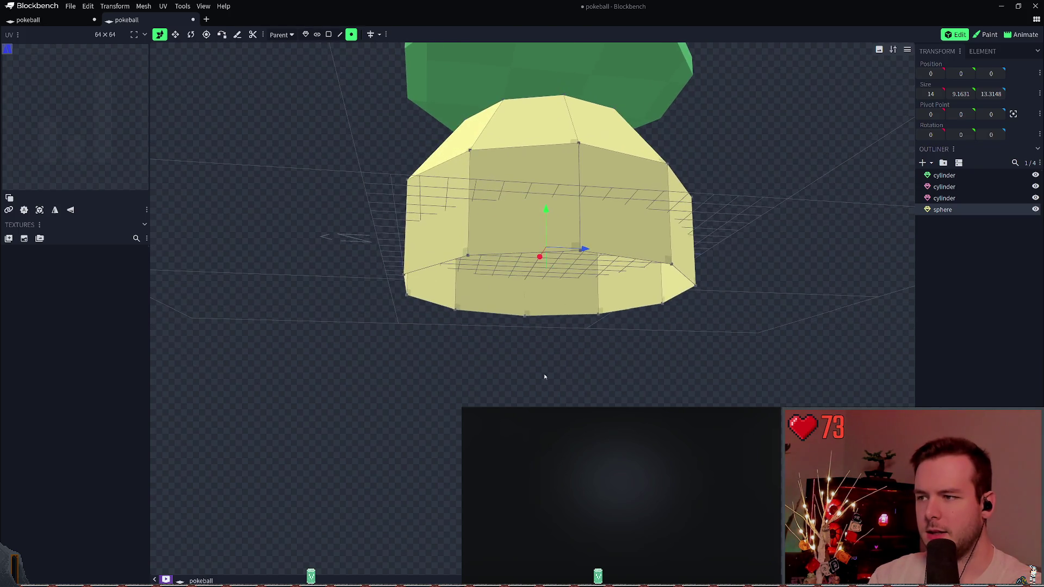
left_click_drag(361, 379, 757, 242)
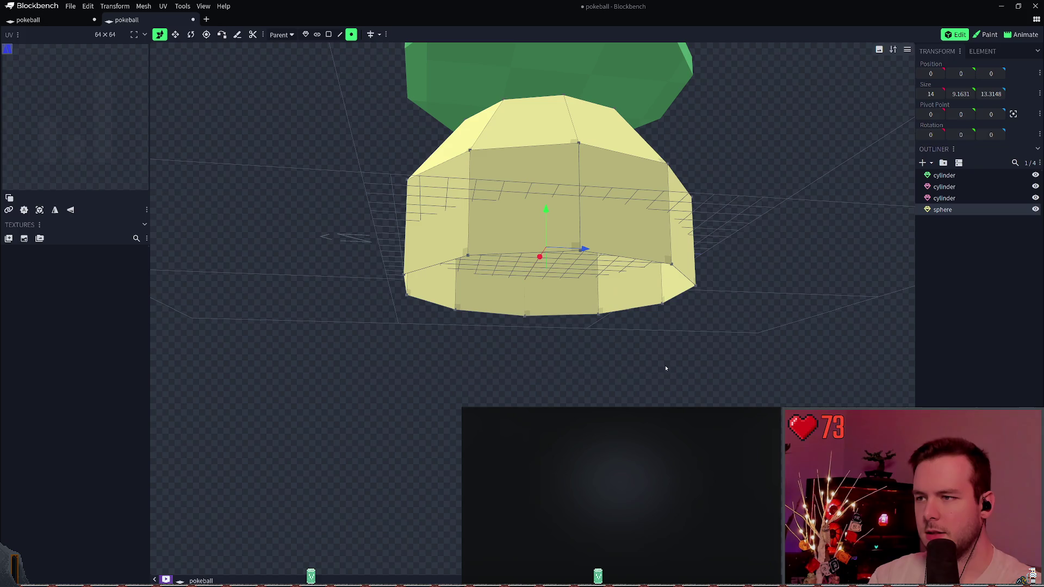
left_click_drag(538, 381, 473, 391)
mouse_move(337, 370)
left_mouse_down()
mouse_move(723, 252)
mouse_move(750, 222)
left_mouse_up()
mouse_move(622, 375)
left_mouse_down()
mouse_move(577, 341)
mouse_move(576, 358)
mouse_move(530, 375)
left_mouse_up()
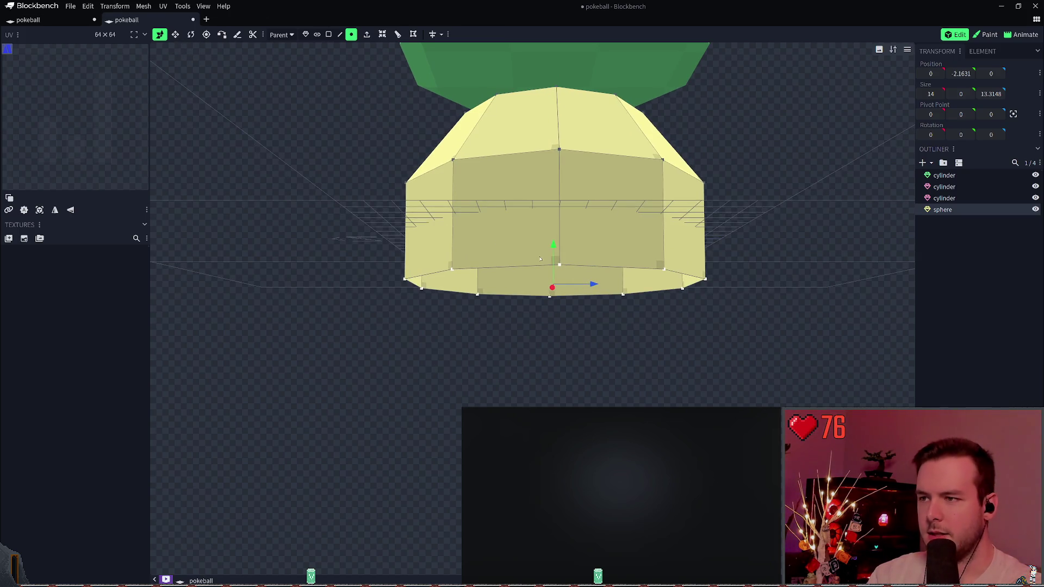
key("f")
mouse_move(564, 350)
left_mouse_down()
mouse_move(510, 363)
mouse_move(613, 385)
mouse_move(490, 366)
mouse_move(519, 383)
mouse_move(546, 180)
left_mouse_up()
key("ctrl+s")
scroll(593, 295, "down", 3)
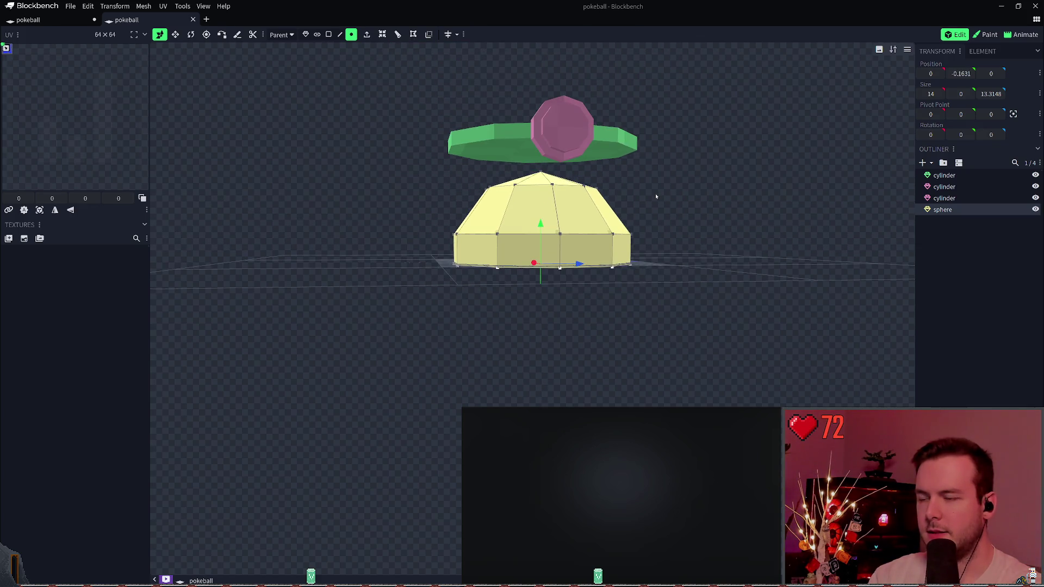
- Undo the vertex-ring move and lift the whole dome up to Y 10
left_click_drag(542, 224, 552, 109)
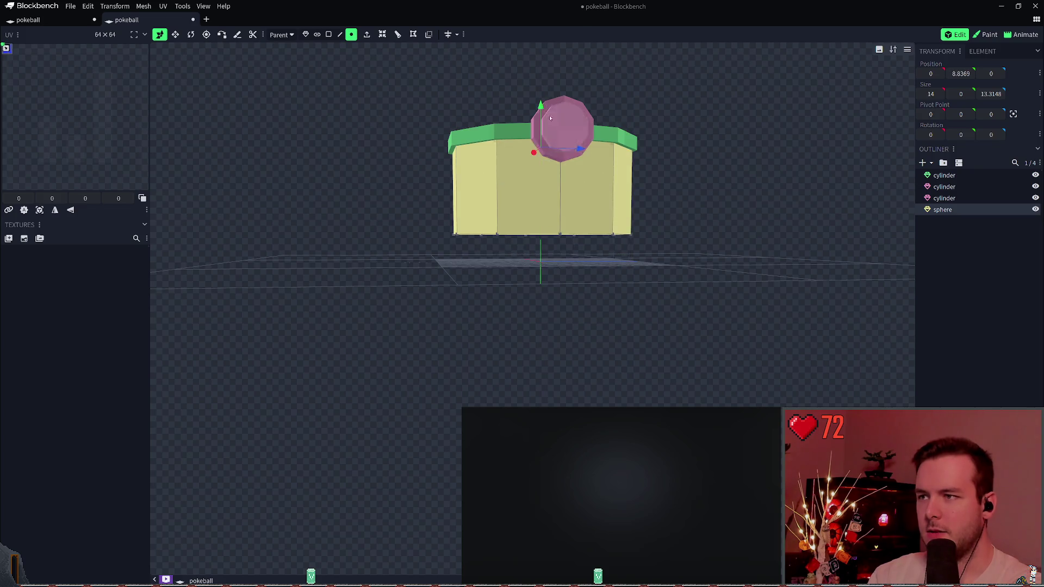
key("ctrl+z")
left_click(306, 34)
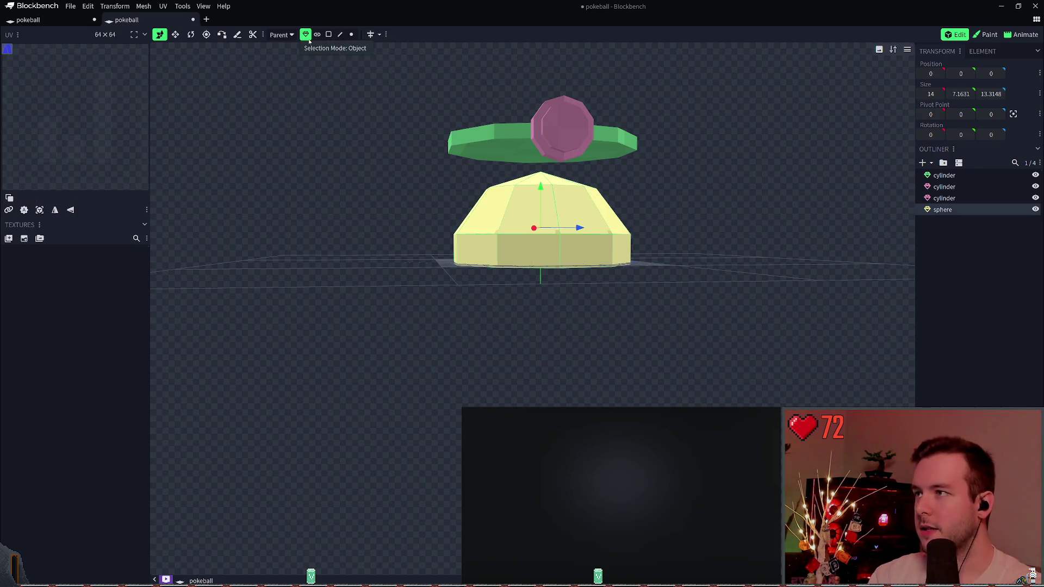
mouse_move(545, 191)
left_mouse_down()
mouse_move(545, 51)
mouse_move(611, 136)
mouse_move(519, 177)
left_mouse_up()
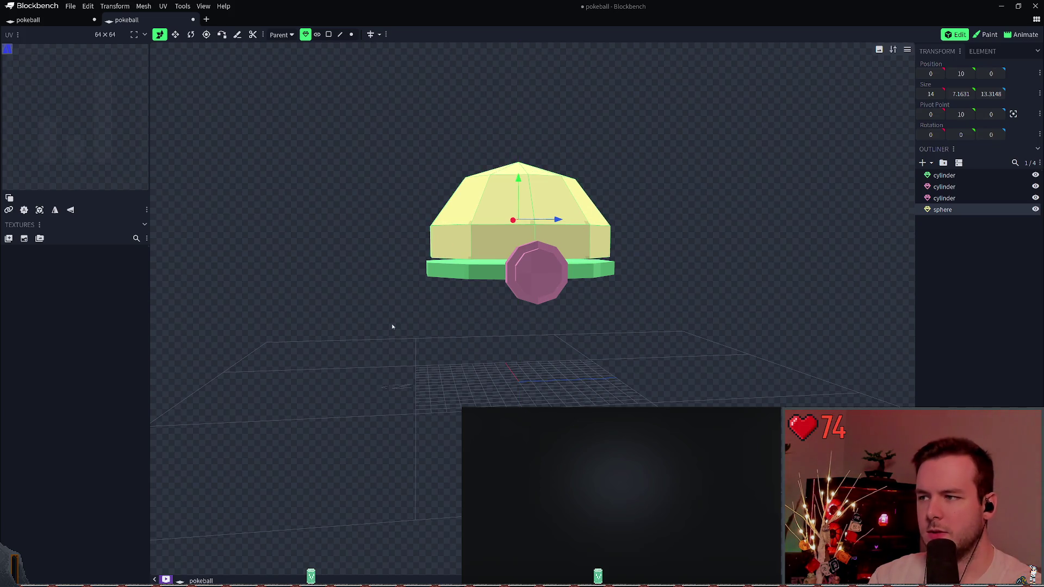
- Select the band and button cylinders and raise them together to Y 8.75
right_click_drag(622, 275, 621, 247)
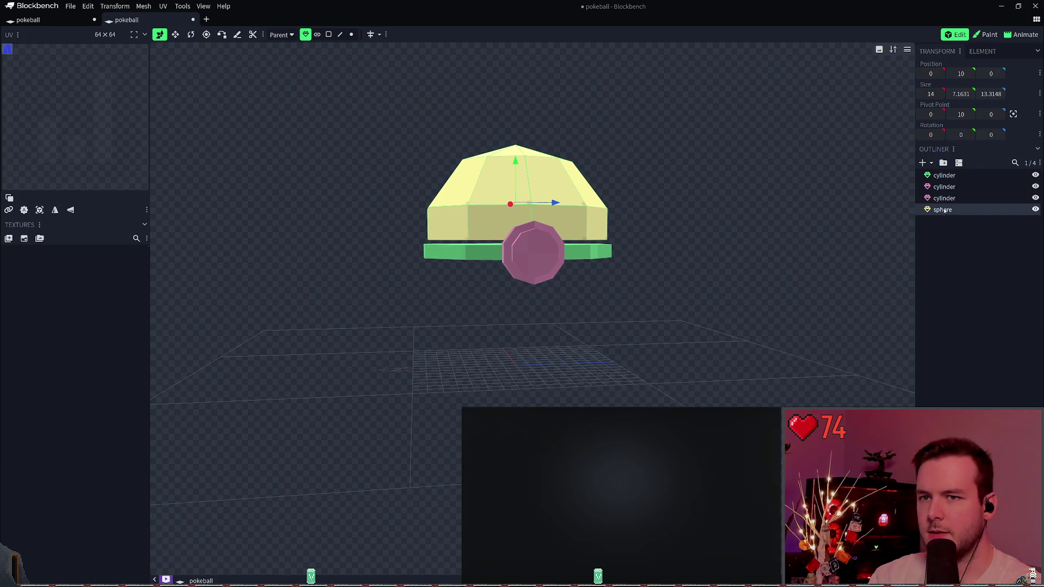
left_click(949, 176)
left_click(949, 198, "shift")
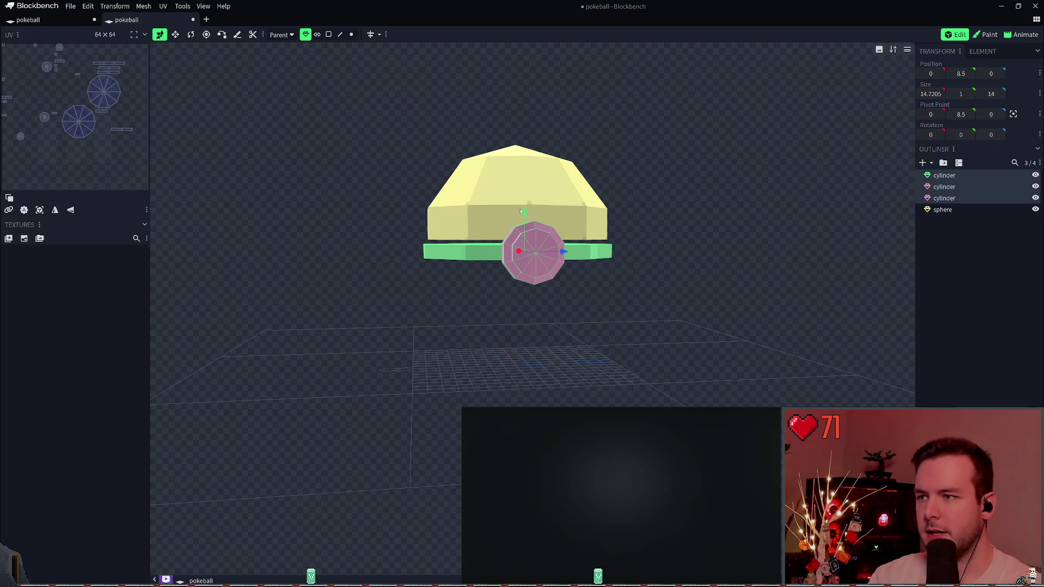
left_click_drag(524, 212, 527, 209)
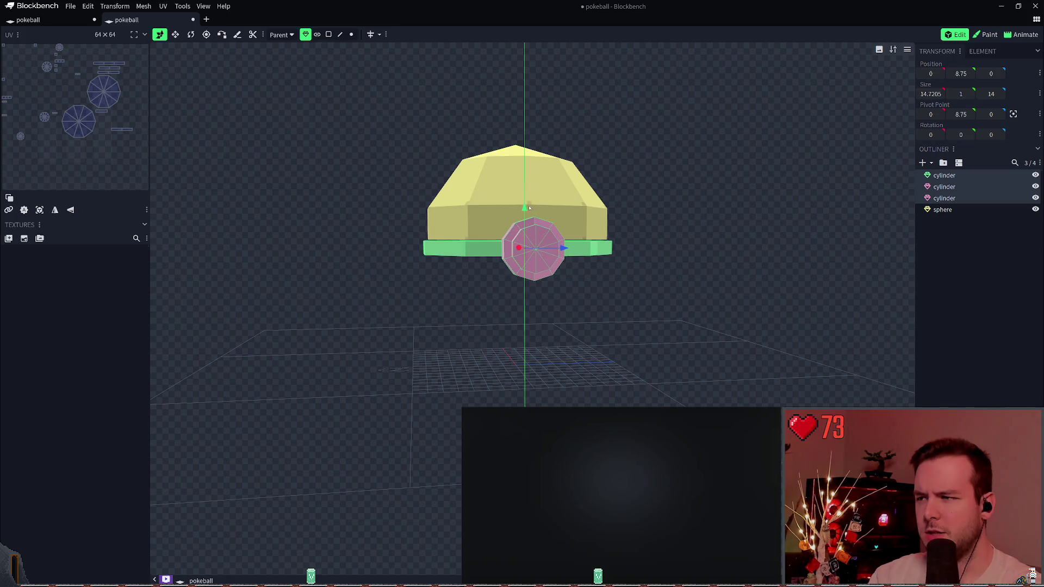
mouse_move(529, 209)
left_mouse_down()
mouse_move(629, 221)
mouse_move(639, 248)
left_mouse_up()
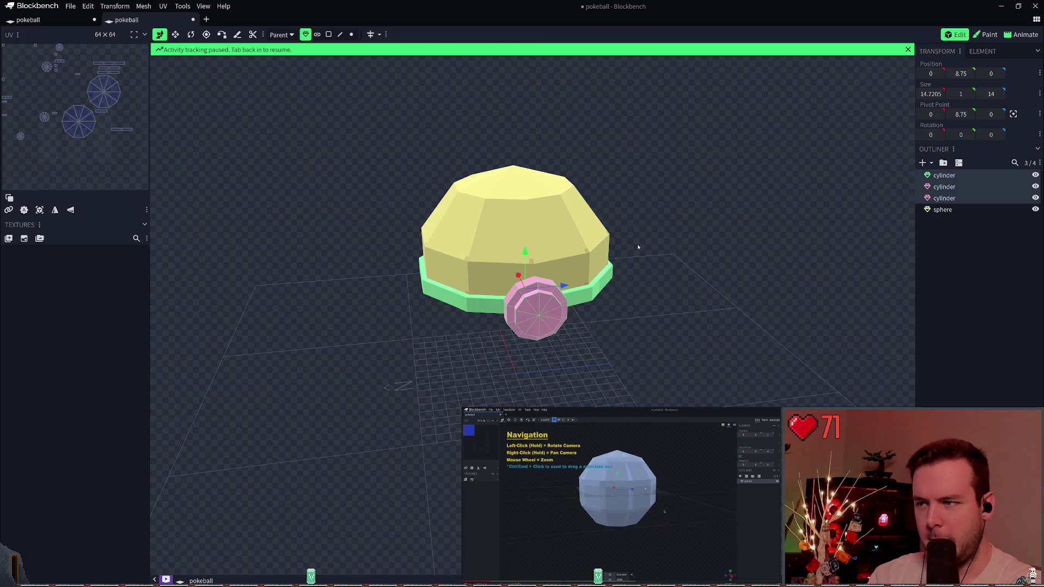
left_click(641, 191)
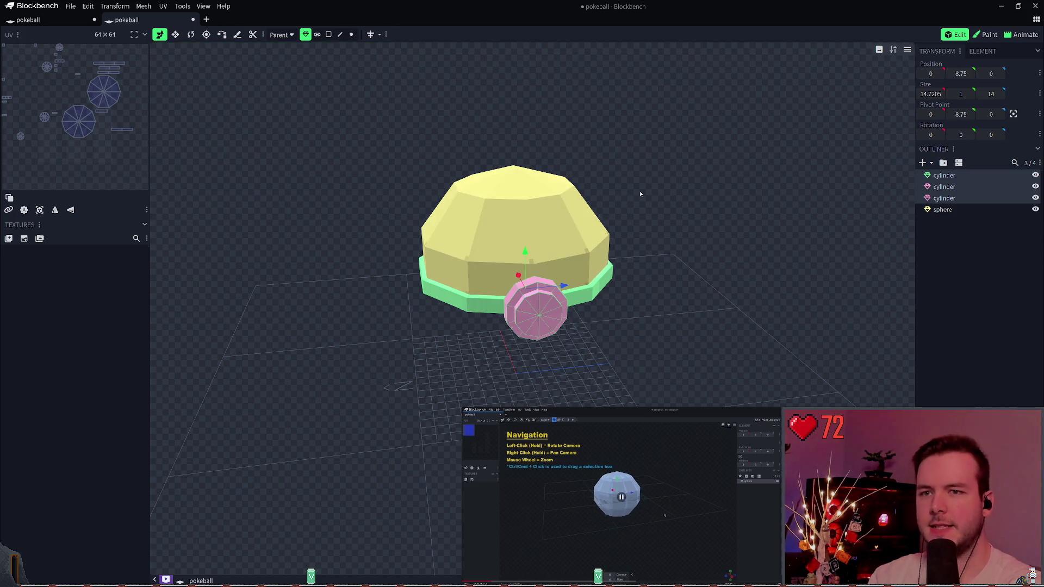
- Hide the band and button cylinders, keeping the dome visible and moving it up the list
left_click(944, 175)
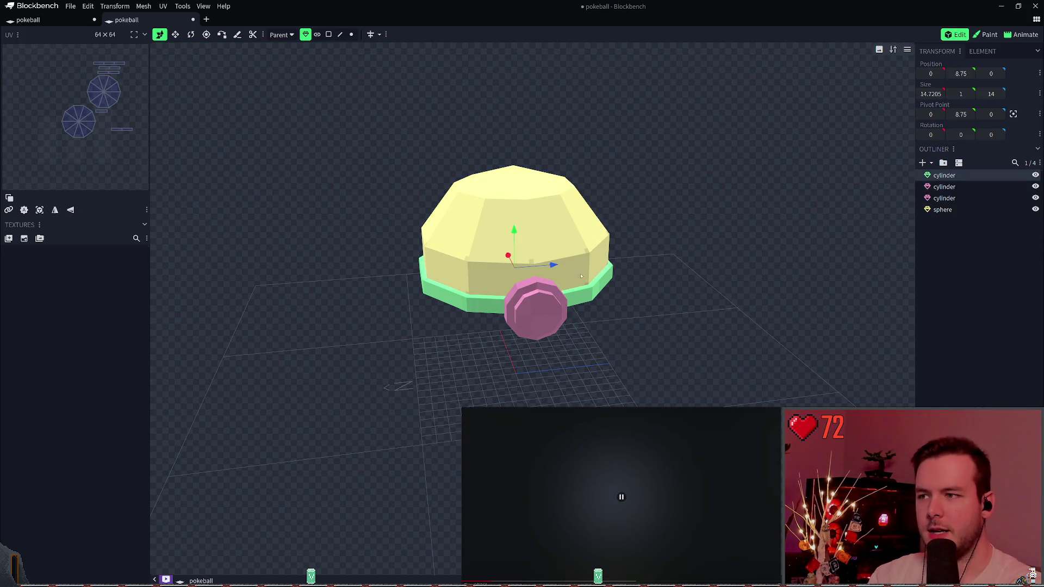
left_click_drag(1035, 186, 1035, 210)
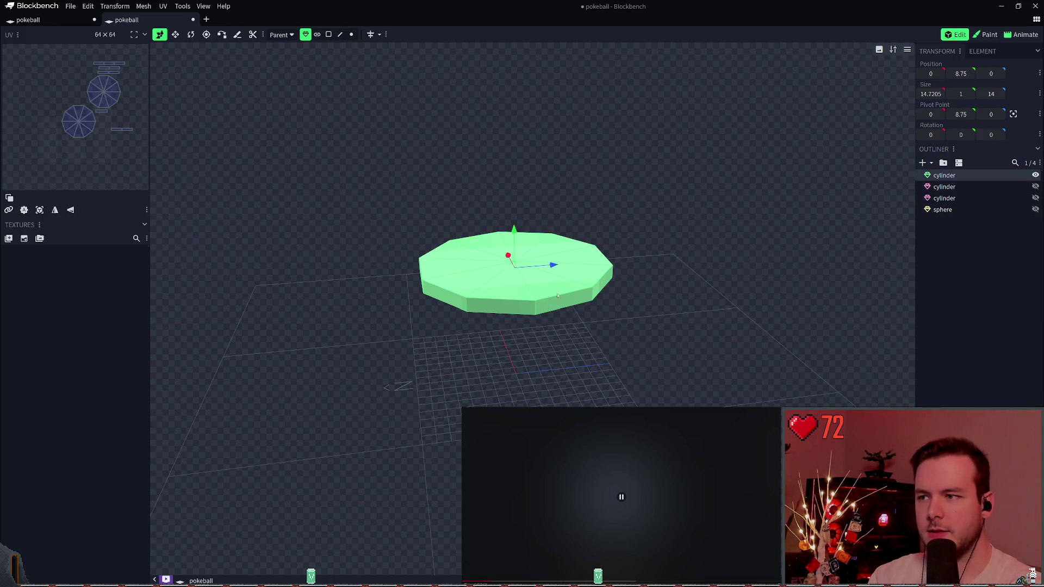
left_click(1035, 210)
left_click_drag(970, 213, 974, 172)
left_click(1035, 187)
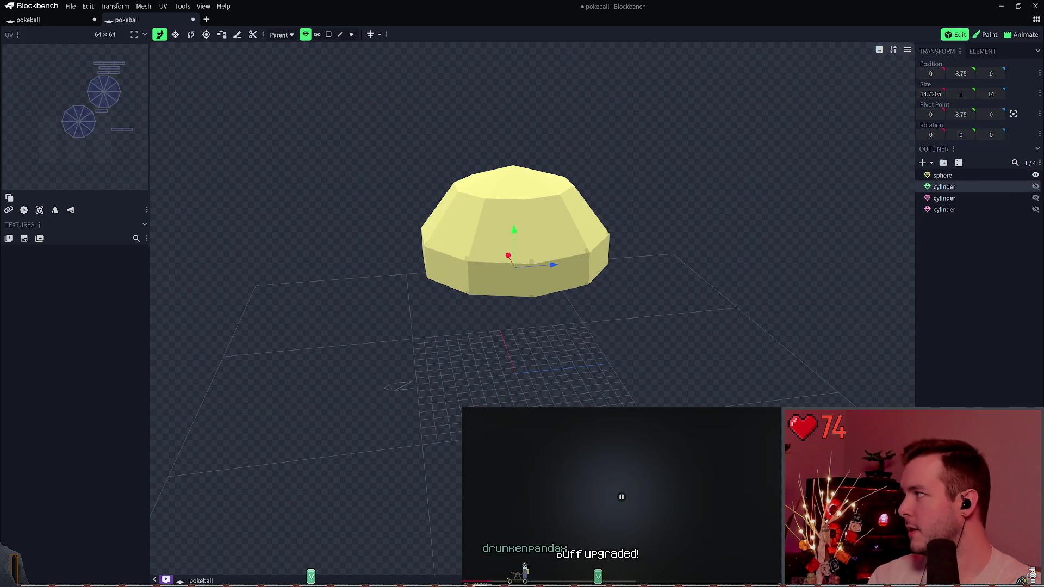
left_click(942, 175)
left_click(943, 187)
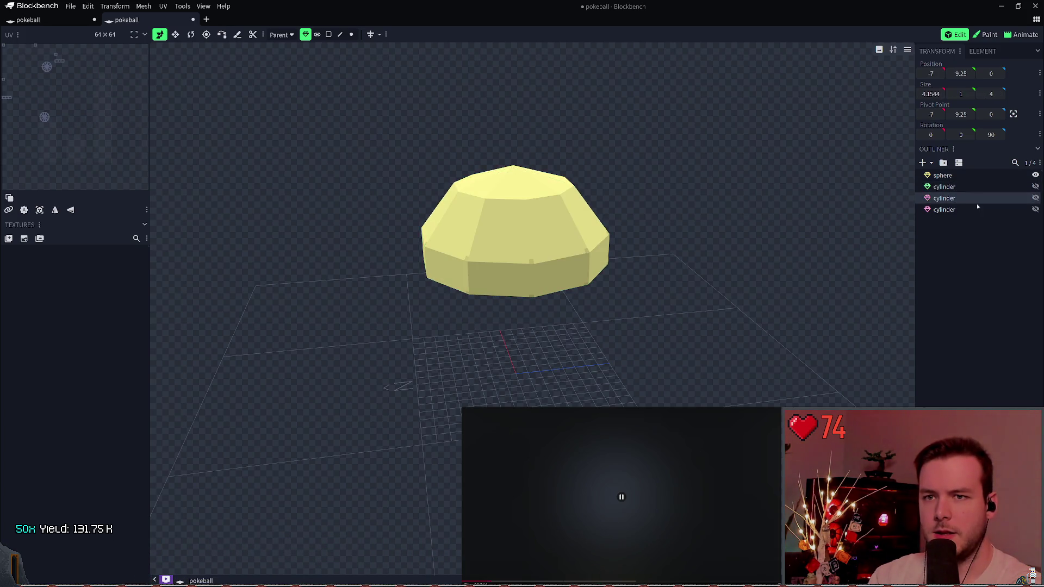
- Resize the dome larger, setting its Y size to 10 and adjusting its depth
left_click(531, 239)
key("v")
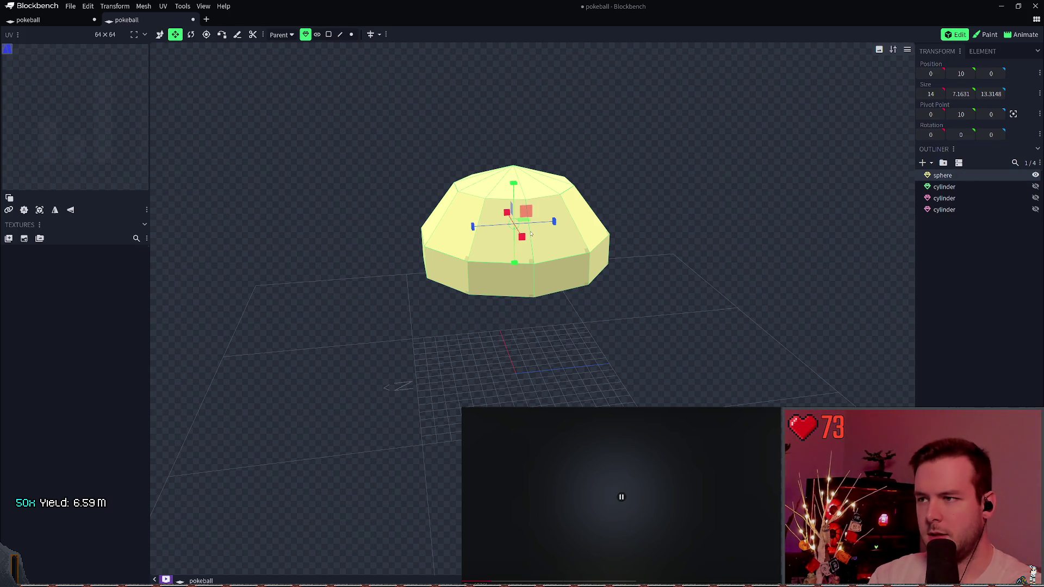
left_click_drag(526, 207, 531, 201)
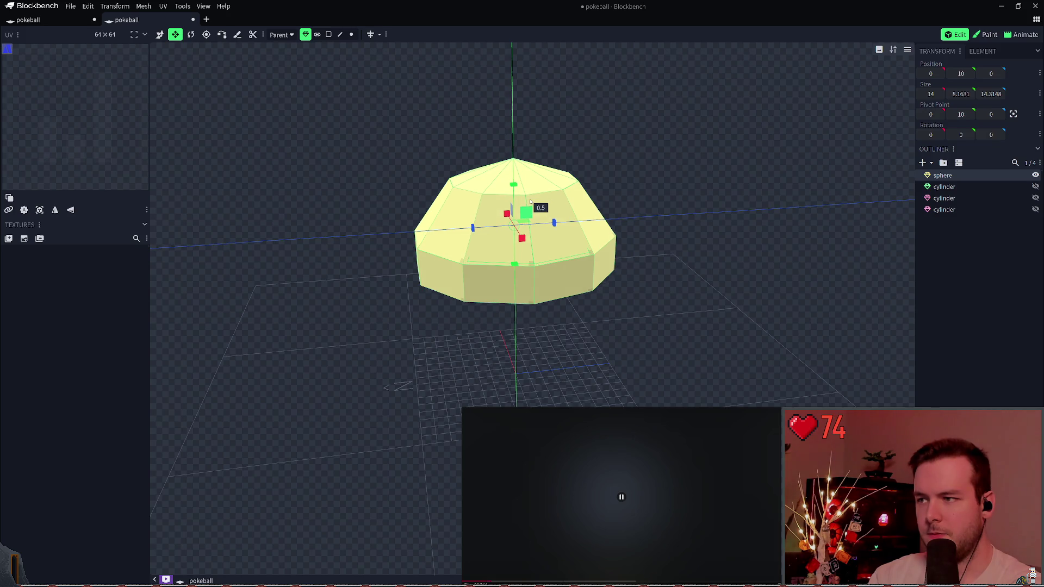
left_click_drag(532, 196, 546, 177)
mouse_move(991, 93)
left_mouse_down()
mouse_move(983, 94)
mouse_move(1001, 94)
mouse_move(968, 96)
left_mouse_up()
key("ctrl+z")
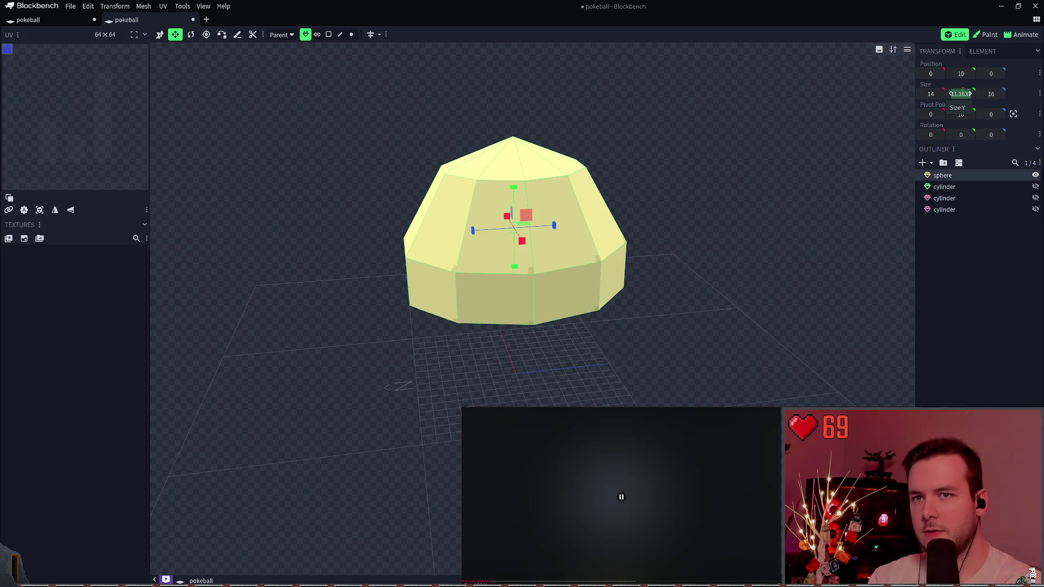
type("10")
key("Return")
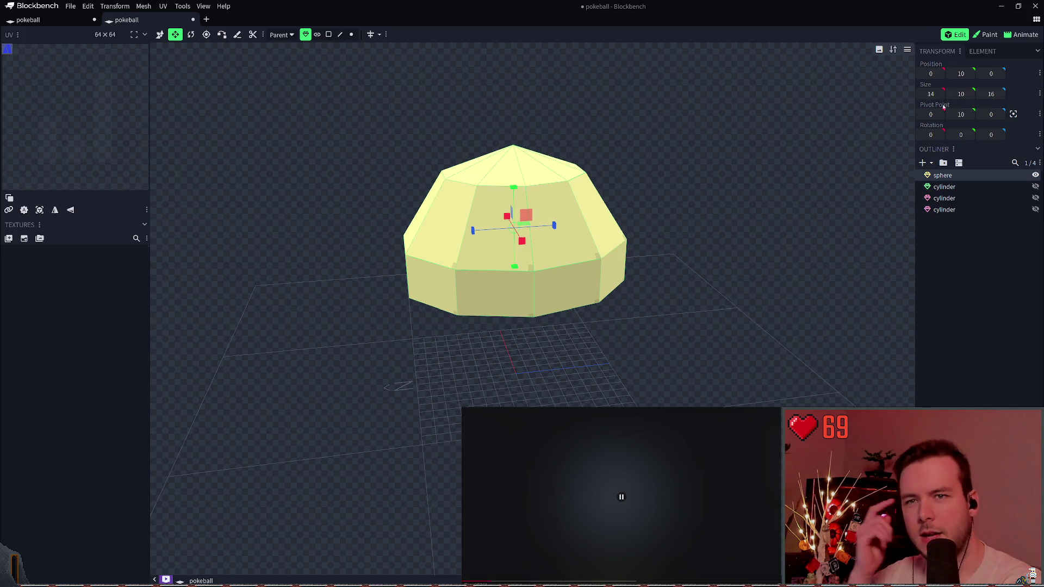
mouse_move(848, 244)
left_mouse_down()
mouse_move(858, 235)
mouse_move(762, 238)
left_mouse_up()
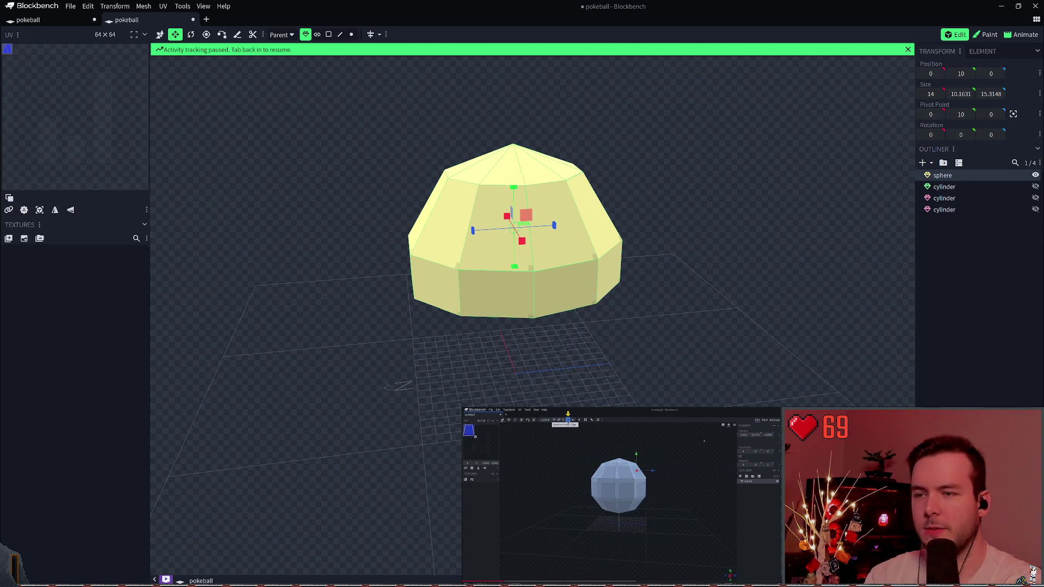
- Delete the resized dome
left_click(570, 212)
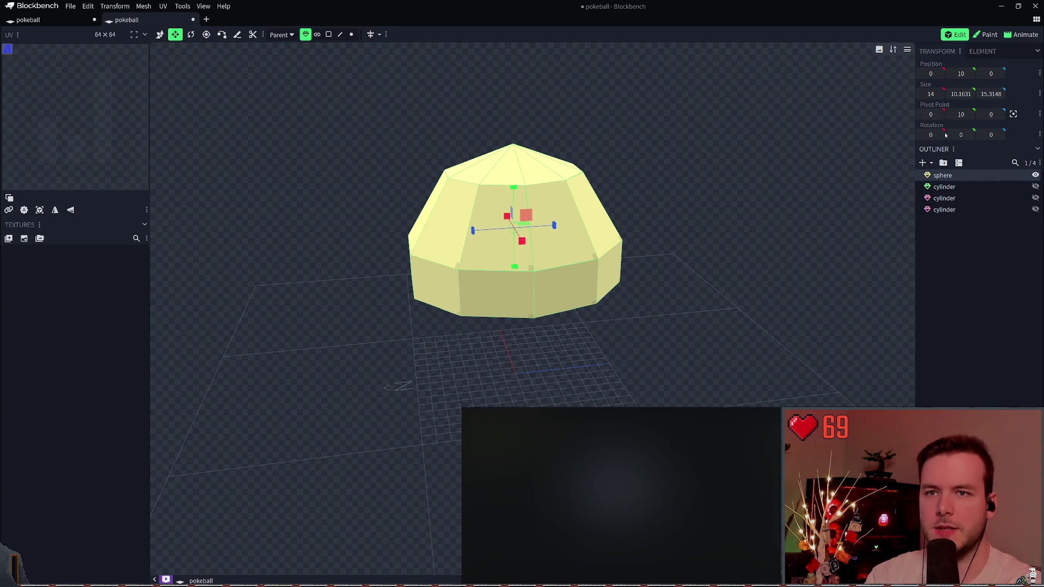
left_click_drag(657, 252, 672, 205)
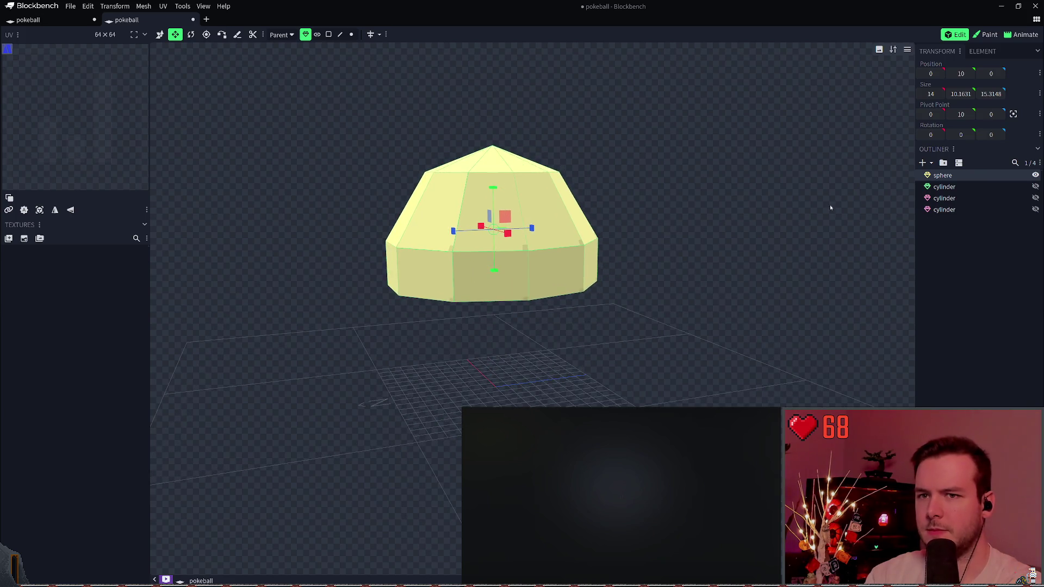
key("Delete")
- Add a new 16-unit sphere mesh, raise it upward, and save
right_click(888, 245)
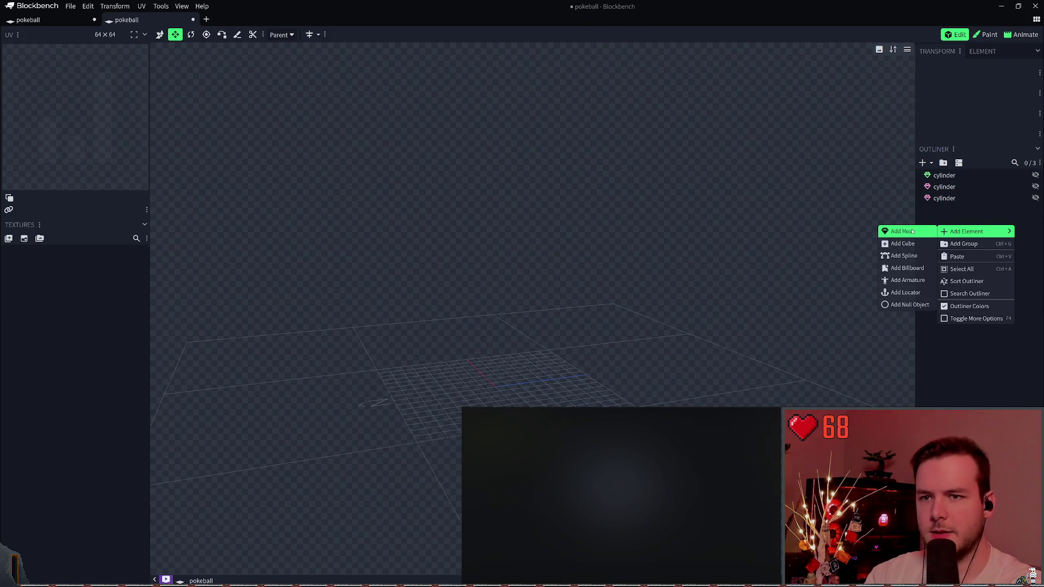
left_click(903, 229)
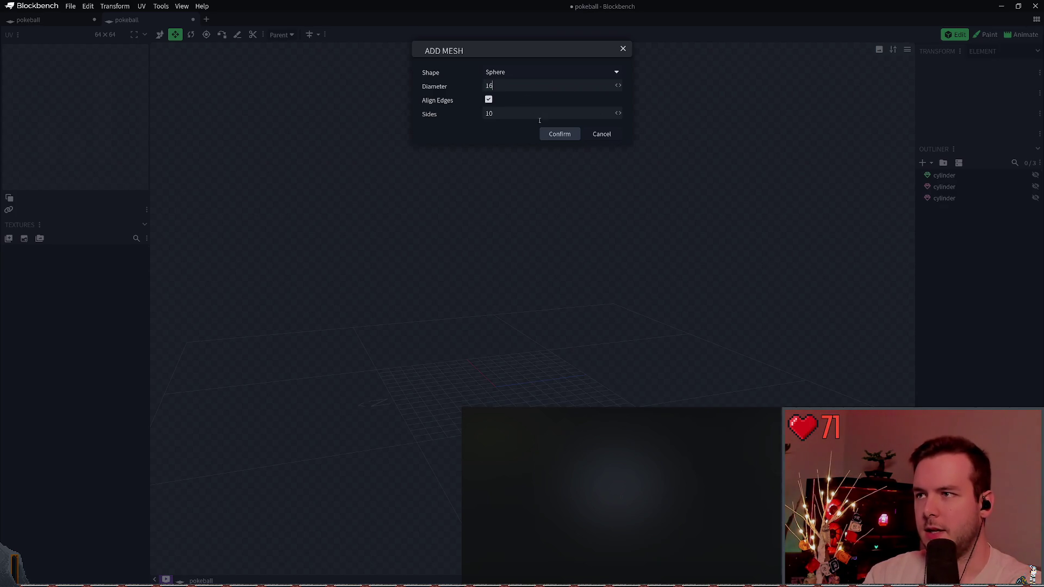
left_click(559, 134)
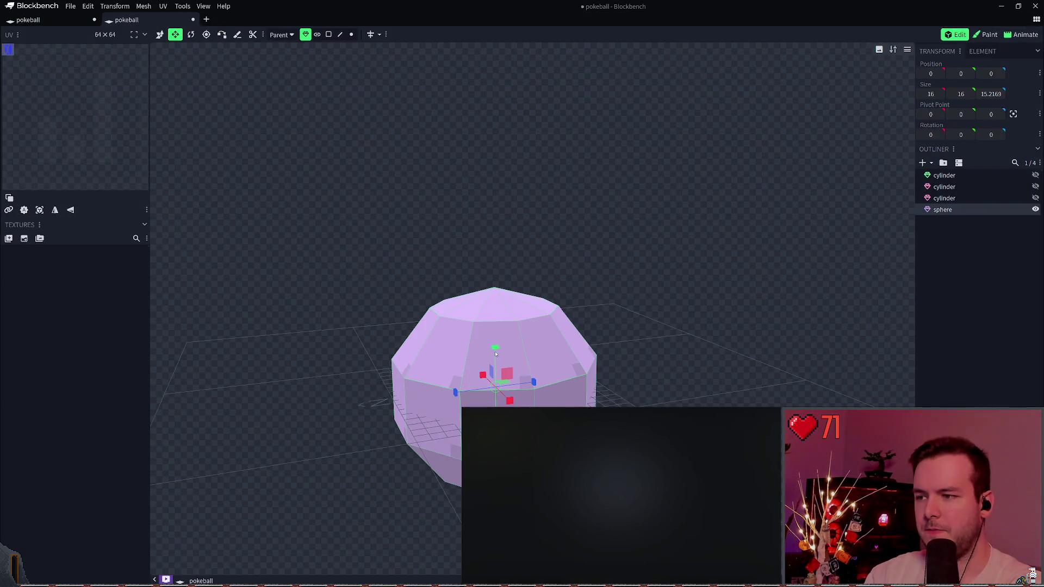
key("v")
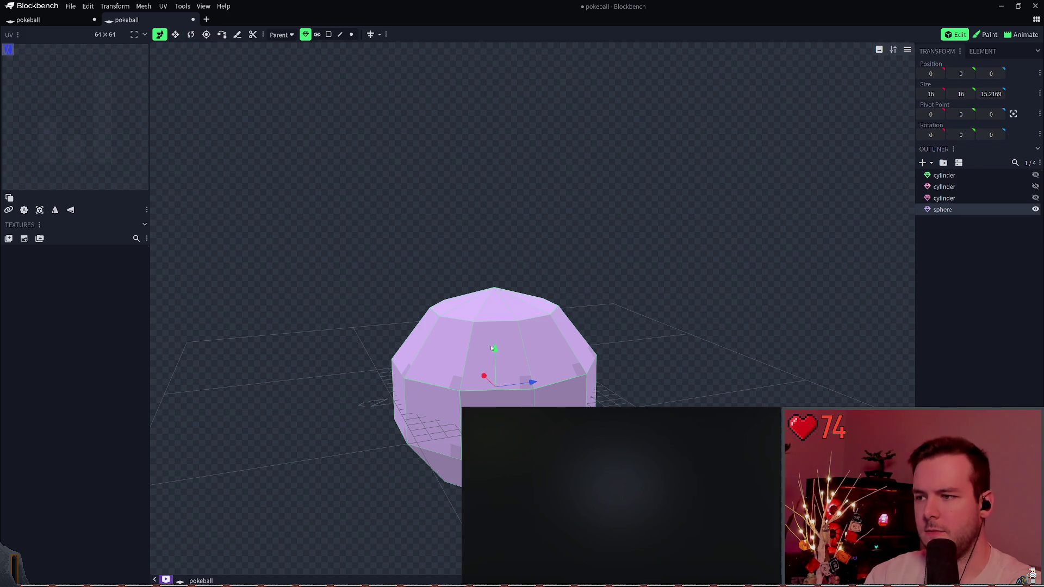
left_click_drag(494, 348, 492, 139)
key("ctrl+s")
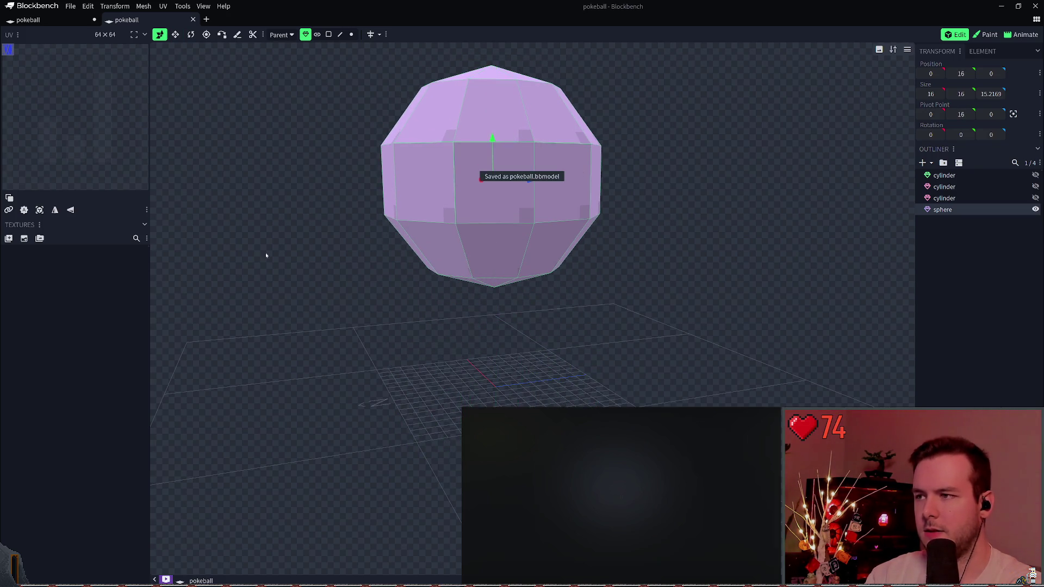
- Delete the sphere's lower-half vertices, fill the bottom ring with a face, and save
left_click(329, 35)
mouse_move(424, 328)
left_mouse_down()
mouse_move(503, 280)
mouse_move(393, 232)
left_mouse_up()
left_click(351, 34)
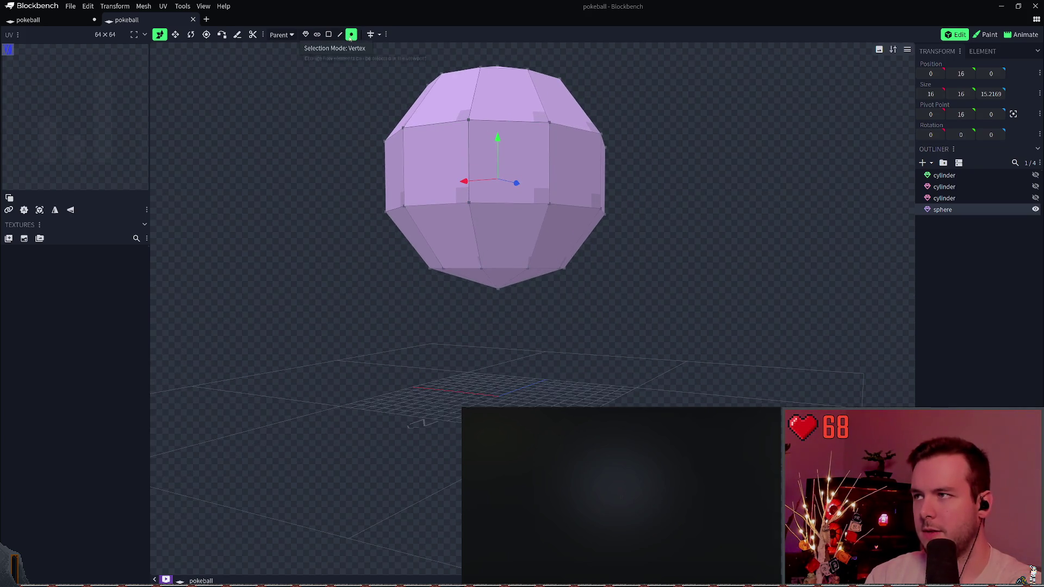
left_click_drag(319, 251, 608, 319)
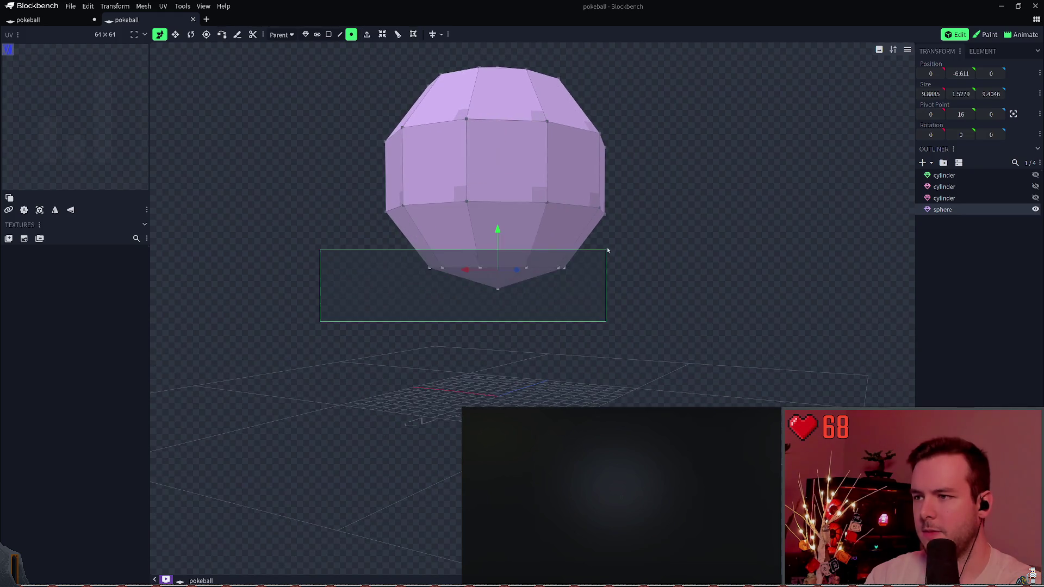
key("Delete")
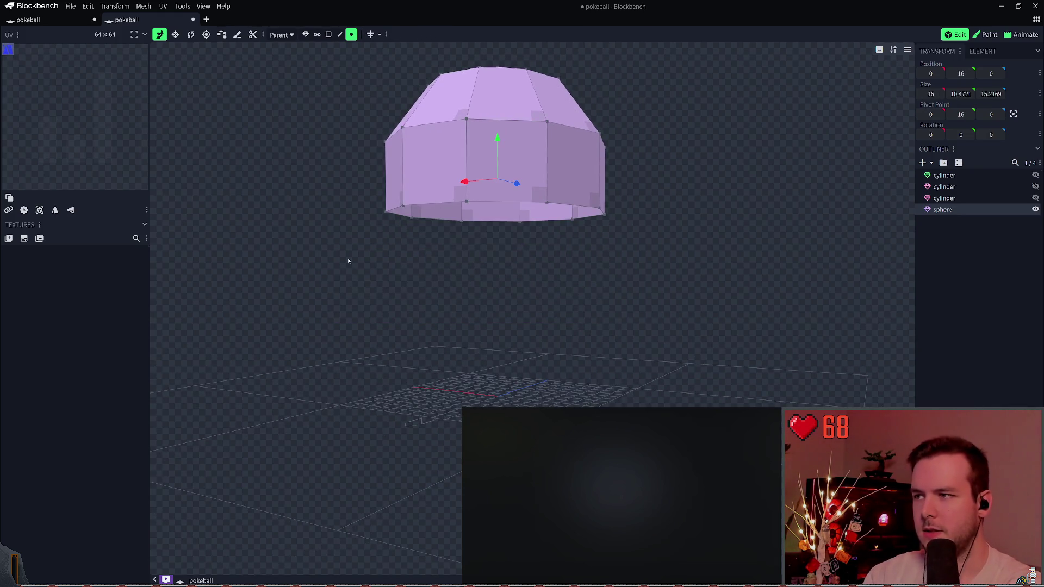
left_click_drag(341, 263, 656, 188)
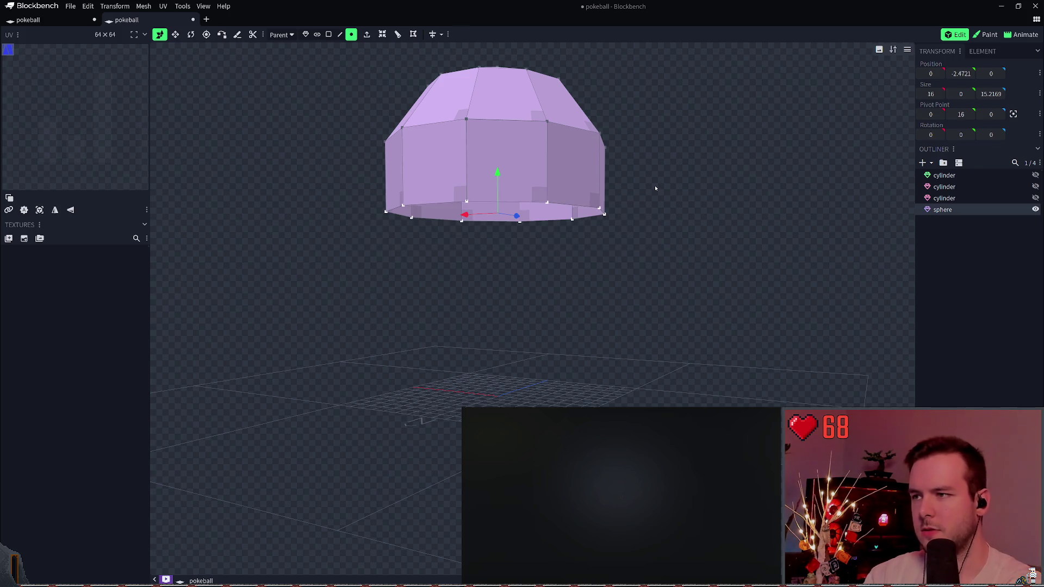
key("f")
key("ctrl+s")
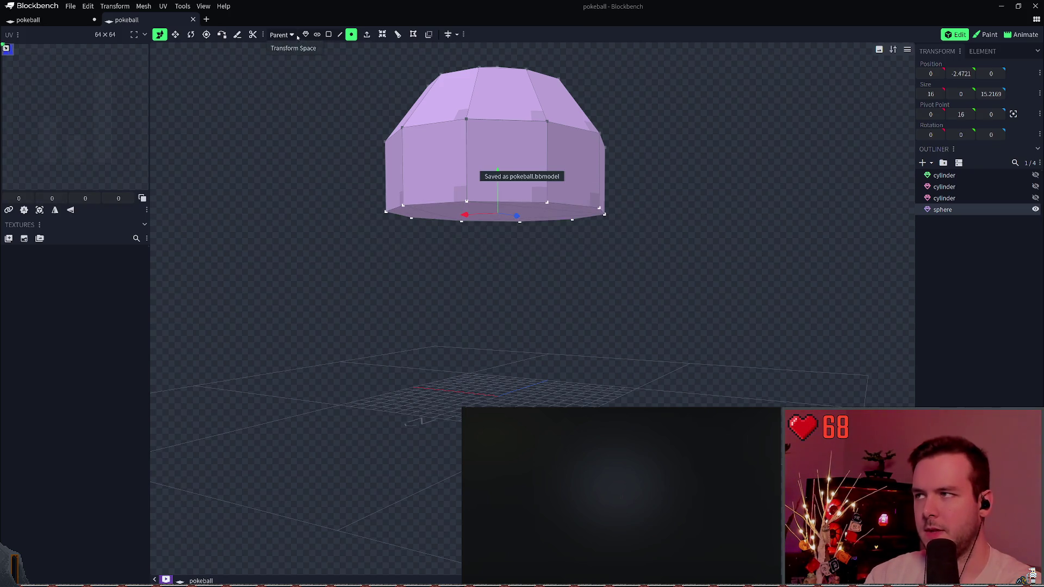
- Raise the dome's bottom vertex ring slightly on Y and save
left_click(305, 35)
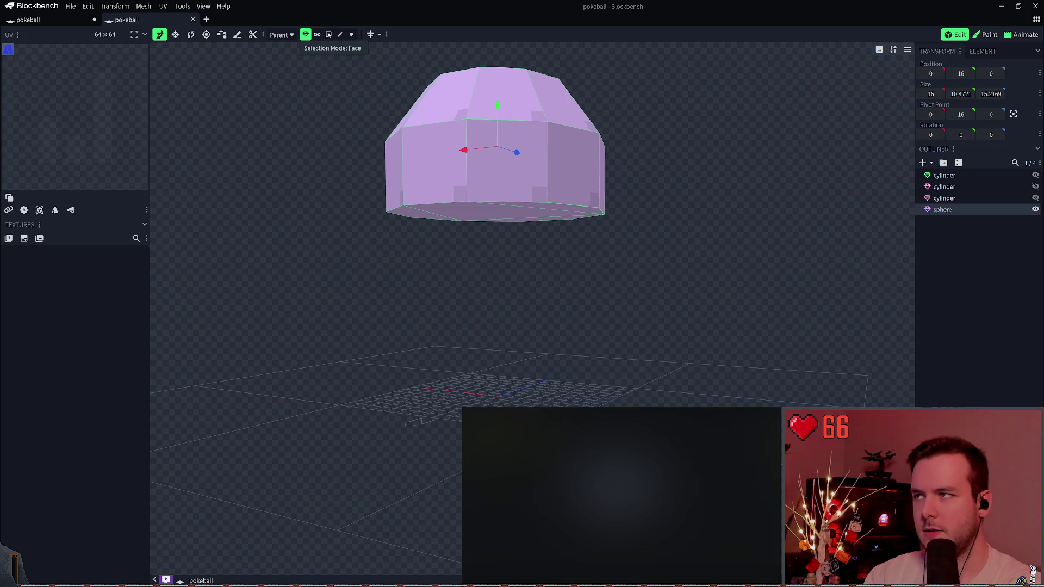
left_click(351, 34)
mouse_move(375, 141)
left_mouse_down()
mouse_move(435, 348)
mouse_move(457, 298)
mouse_move(475, 291)
left_mouse_up()
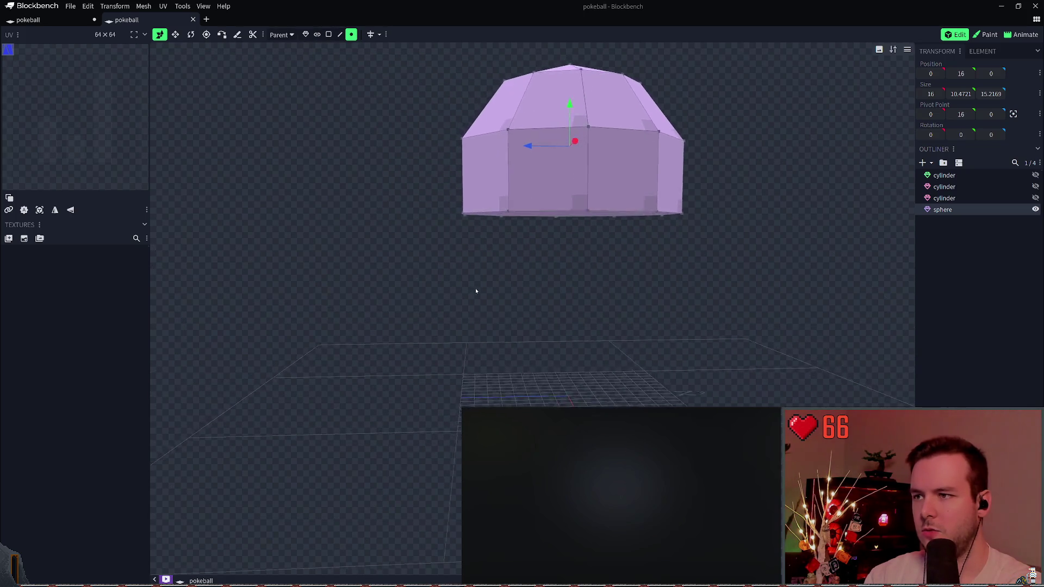
left_click_drag(397, 275, 723, 194, "ctrl")
left_click_drag(569, 173, 574, 134)
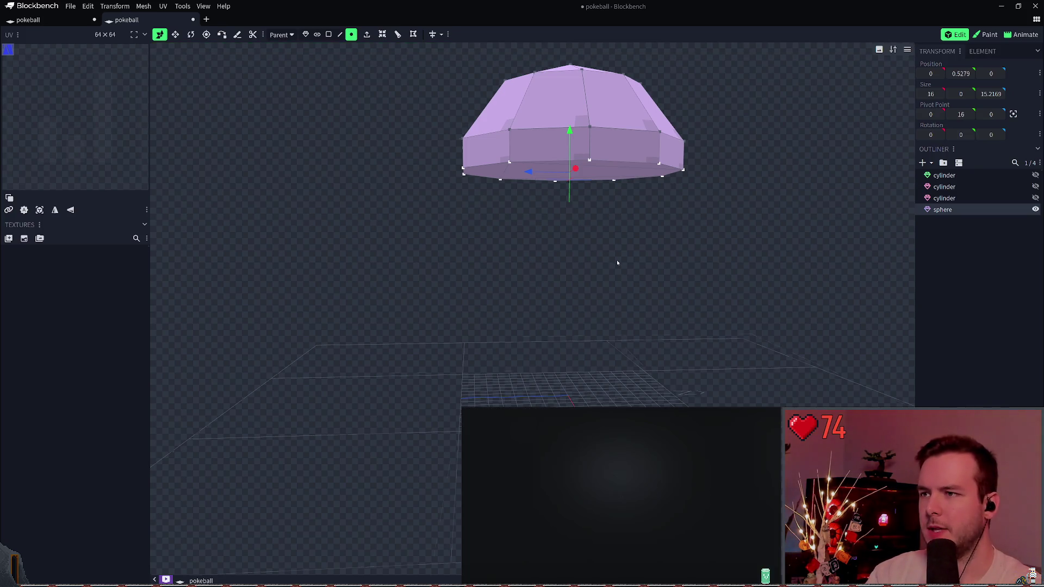
key("ctrl+s")
- Duplicate the dome with Ctrl+D and try several Transform flip options on the copy
mouse_move(641, 268)
left_mouse_down()
mouse_move(587, 298)
mouse_move(608, 334)
left_mouse_up()
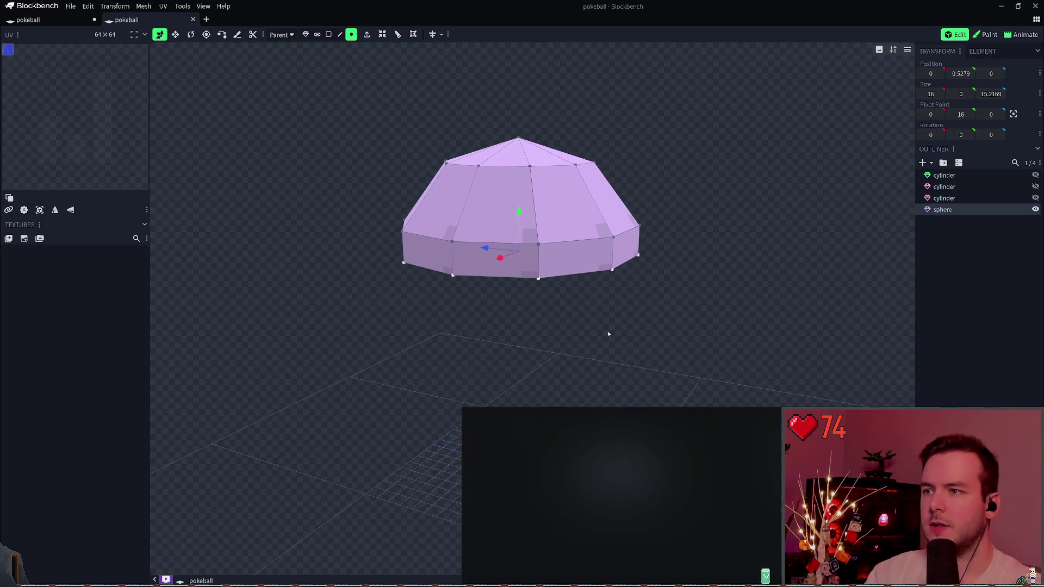
key("ctrl+d")
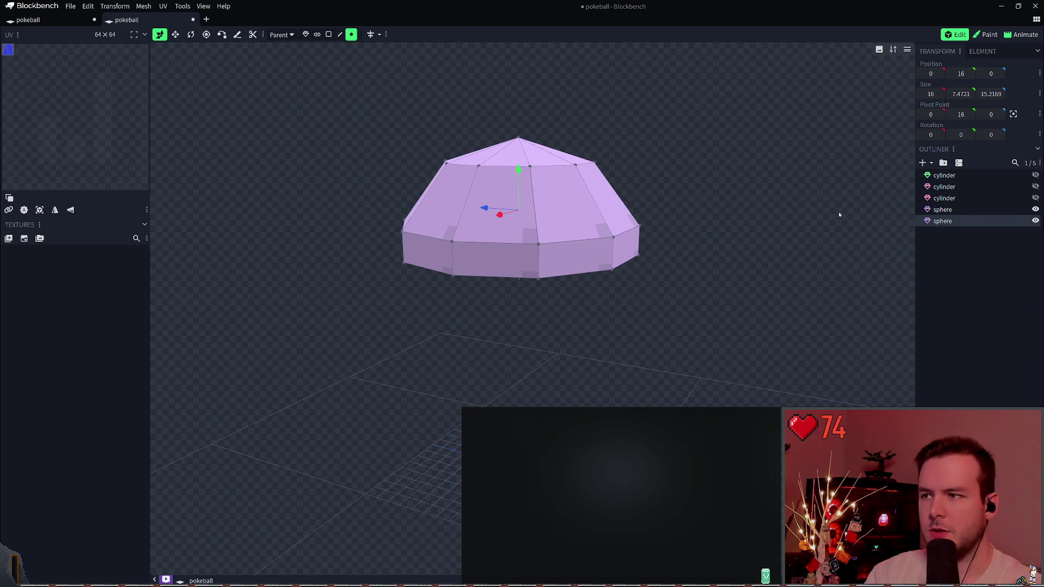
left_click(115, 6)
mouse_move(125, 30)
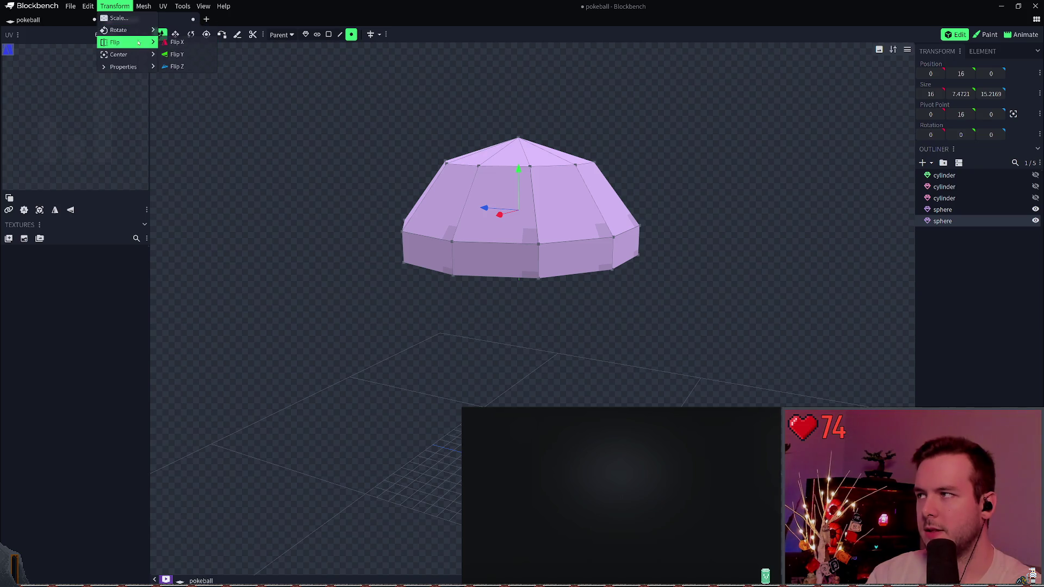
left_click(191, 57)
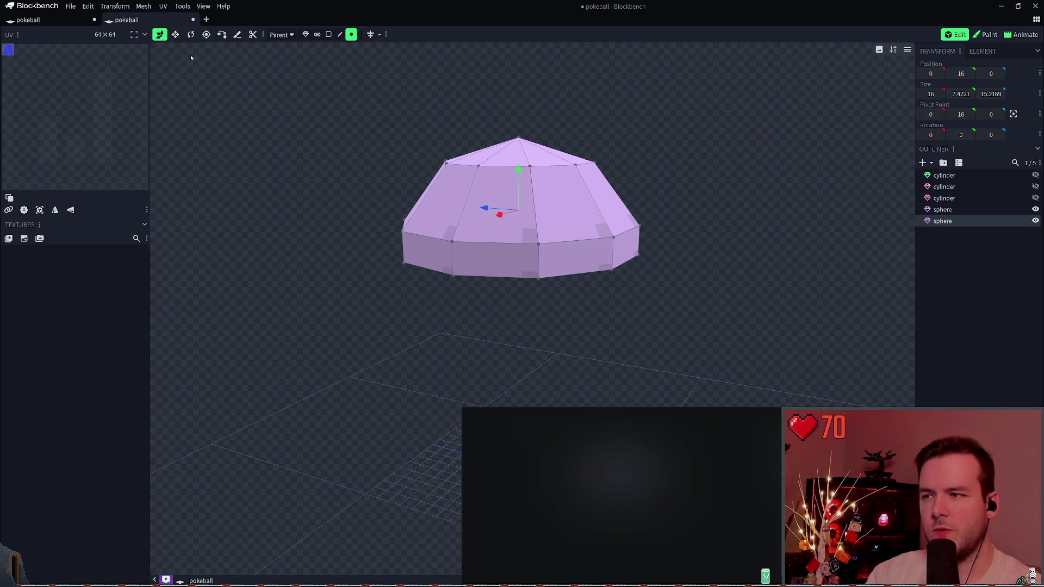
left_click(115, 6)
mouse_move(131, 54)
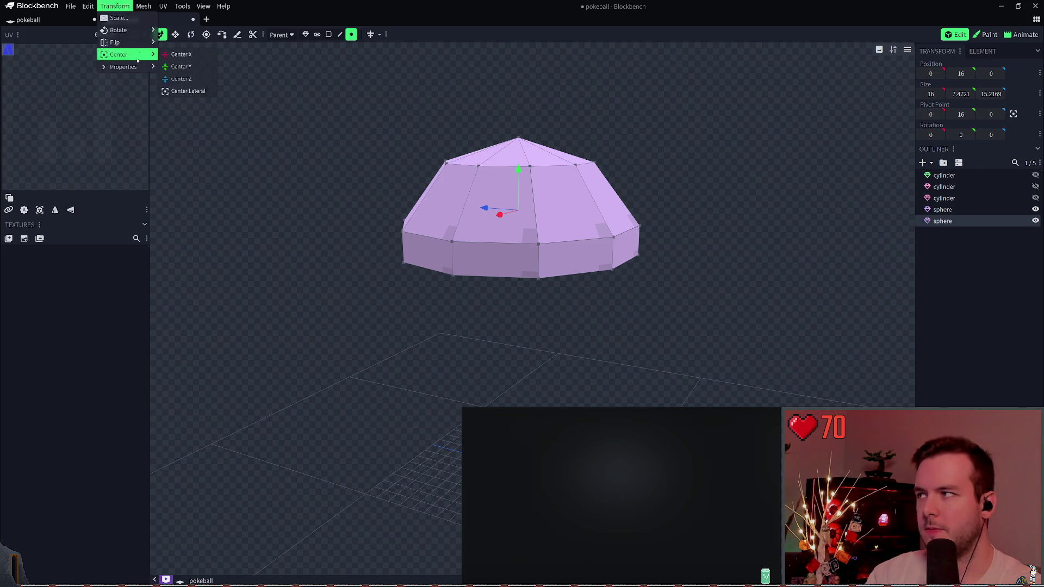
left_click(185, 66)
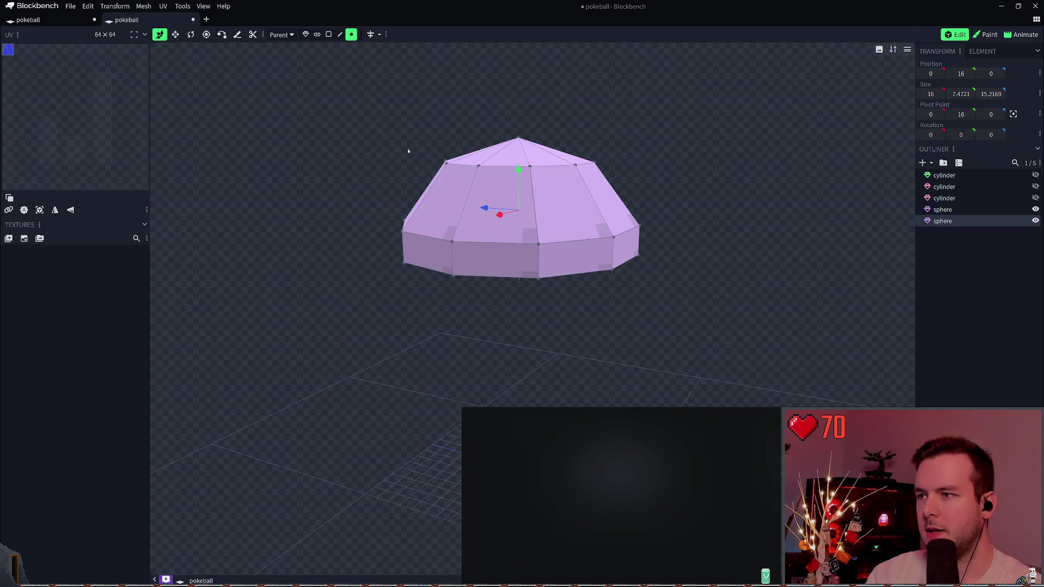
left_click(115, 6)
mouse_move(130, 41)
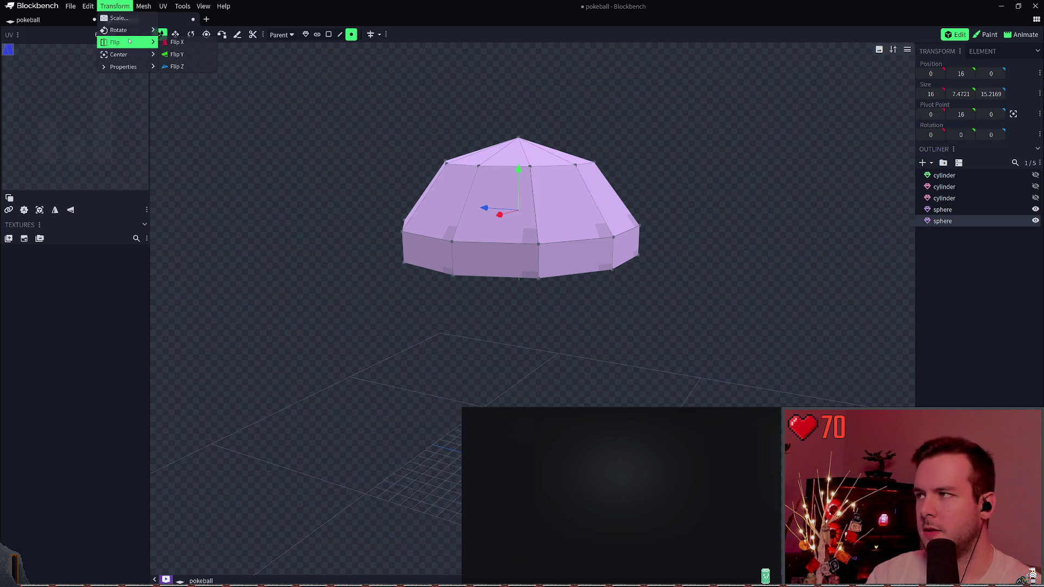
left_click(175, 42)
- Reselect the copied dome and retry the Transform flip options without success
left_click(967, 221, "ctrl")
left_click(967, 221, "ctrl")
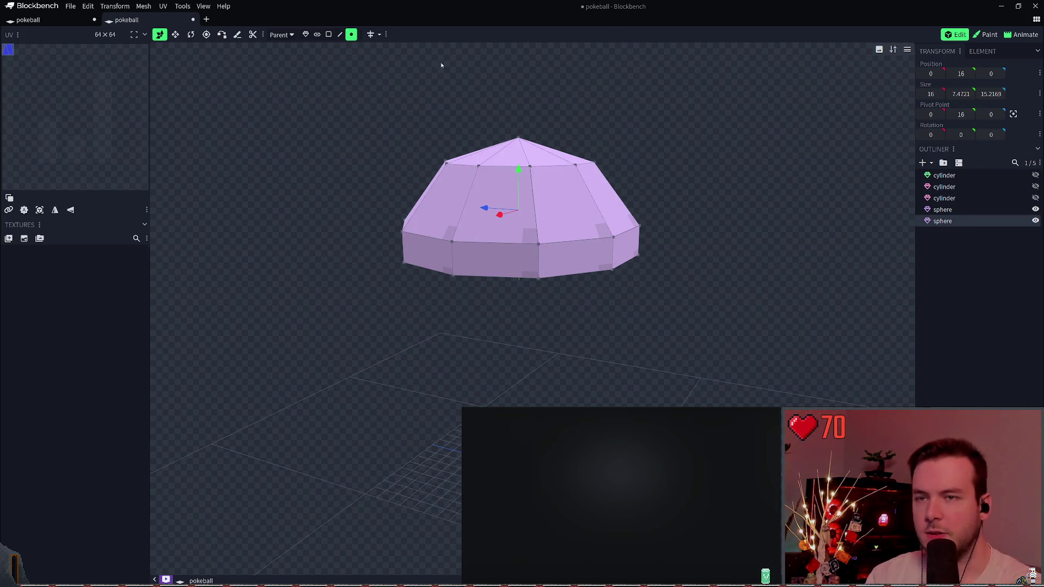
left_click(115, 6)
mouse_move(123, 47)
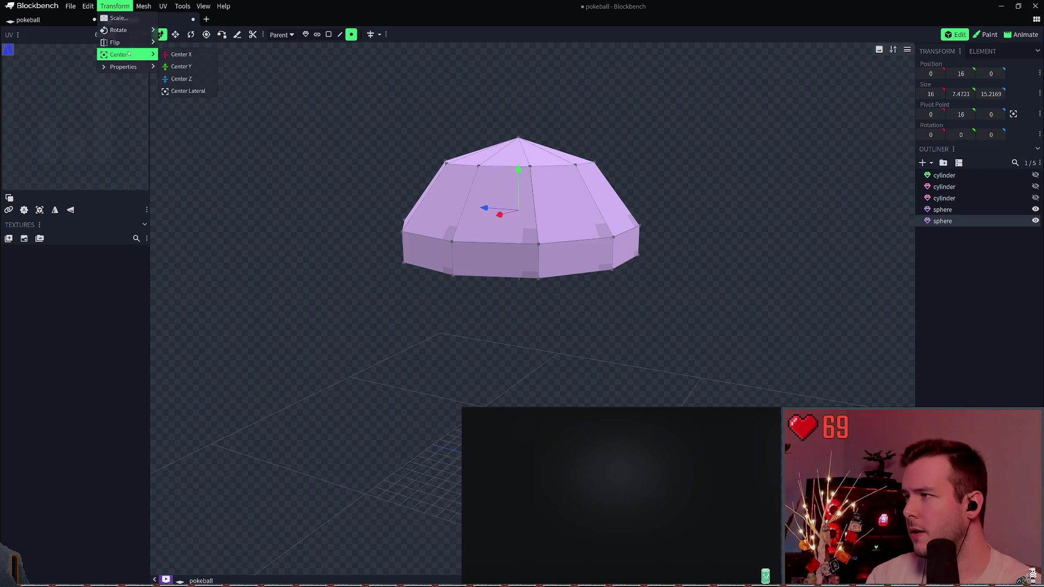
left_click(178, 46)
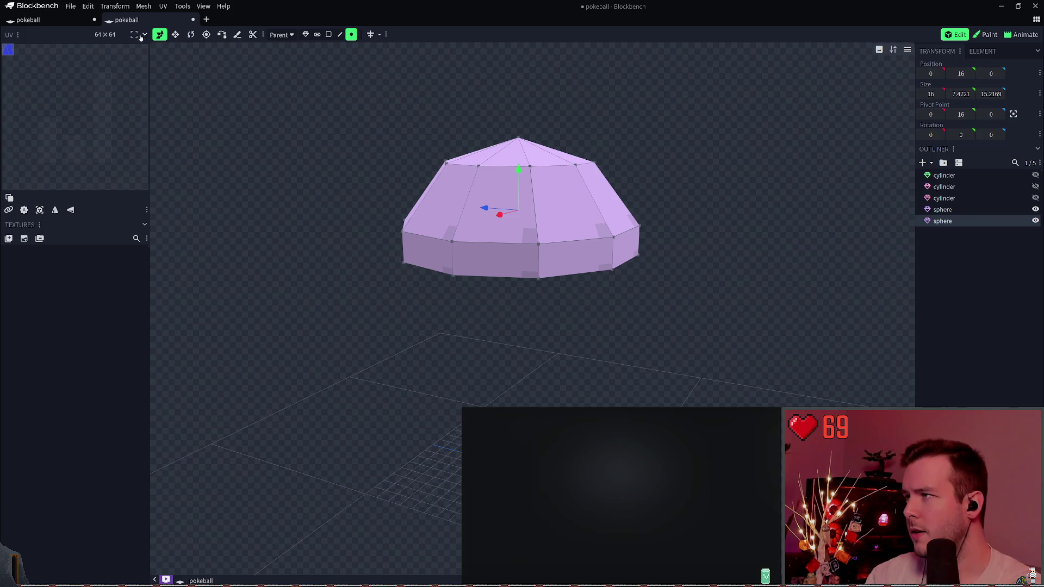
left_click(121, 6)
left_click(179, 55)
left_click(115, 8)
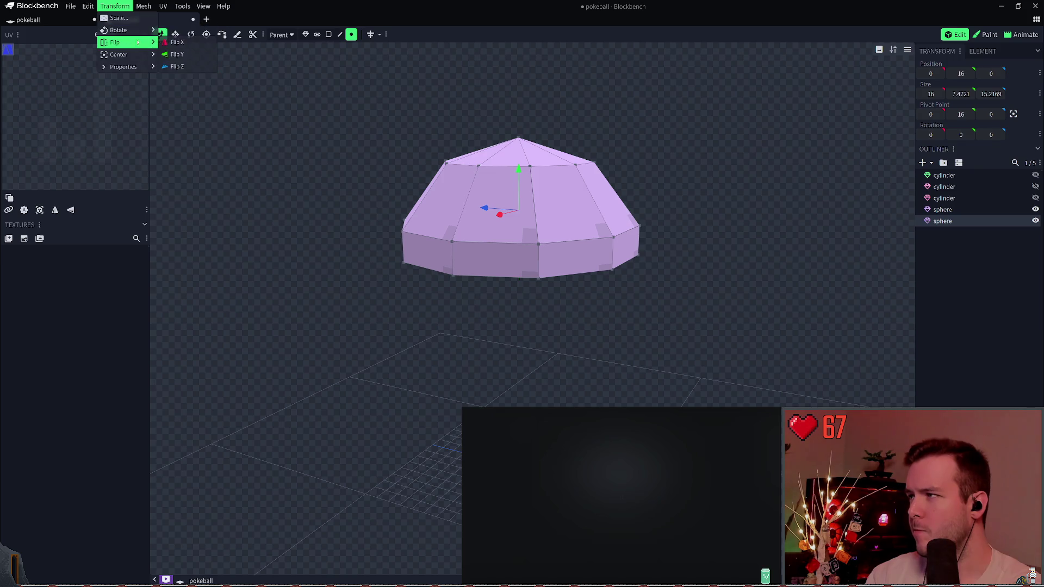
left_click(179, 66)
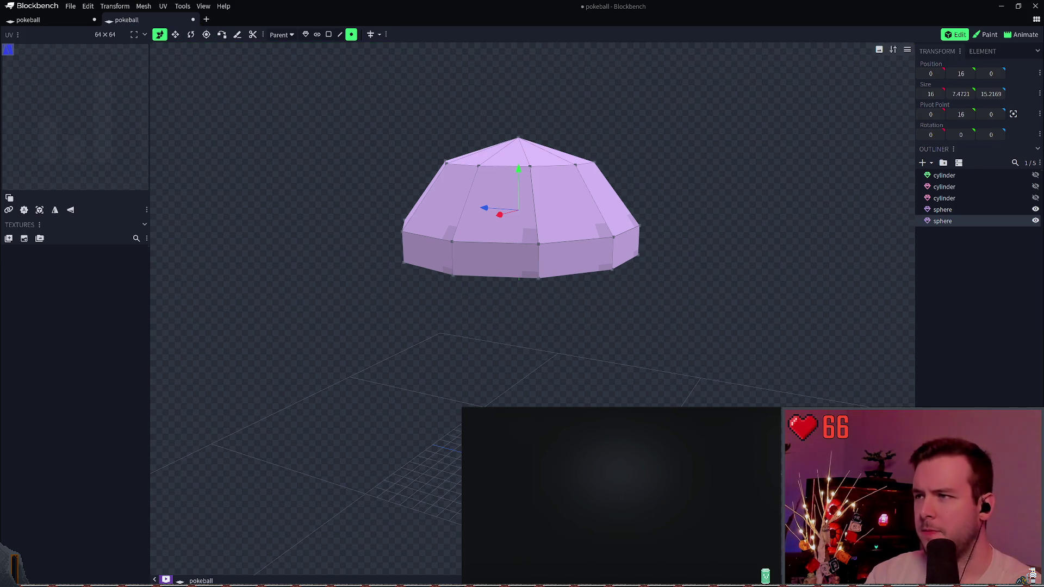
- In object mode, flip the copied dome upside down with Flip Y
left_click(306, 34)
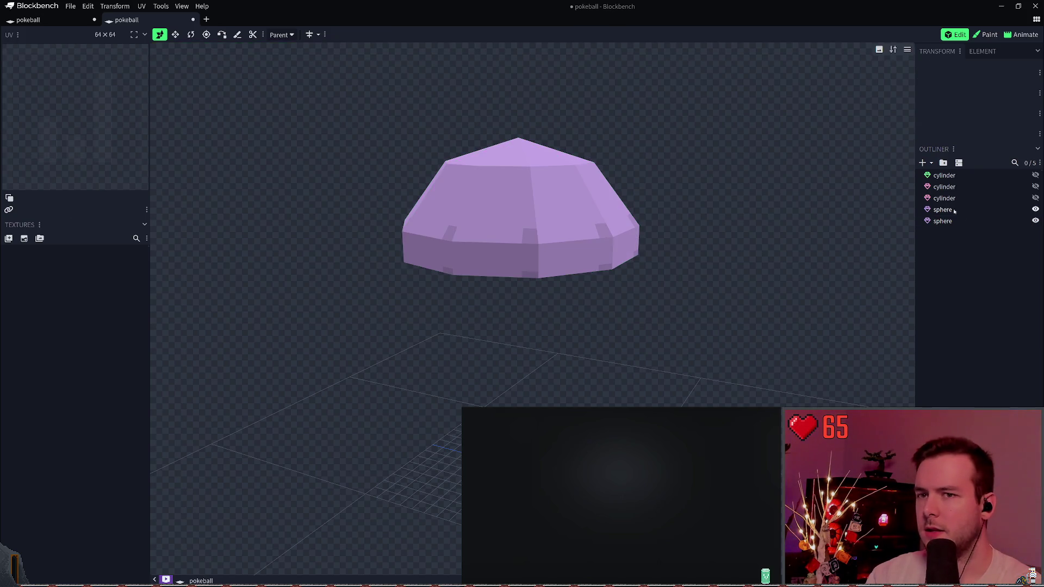
left_click(141, 8)
mouse_move(127, 45)
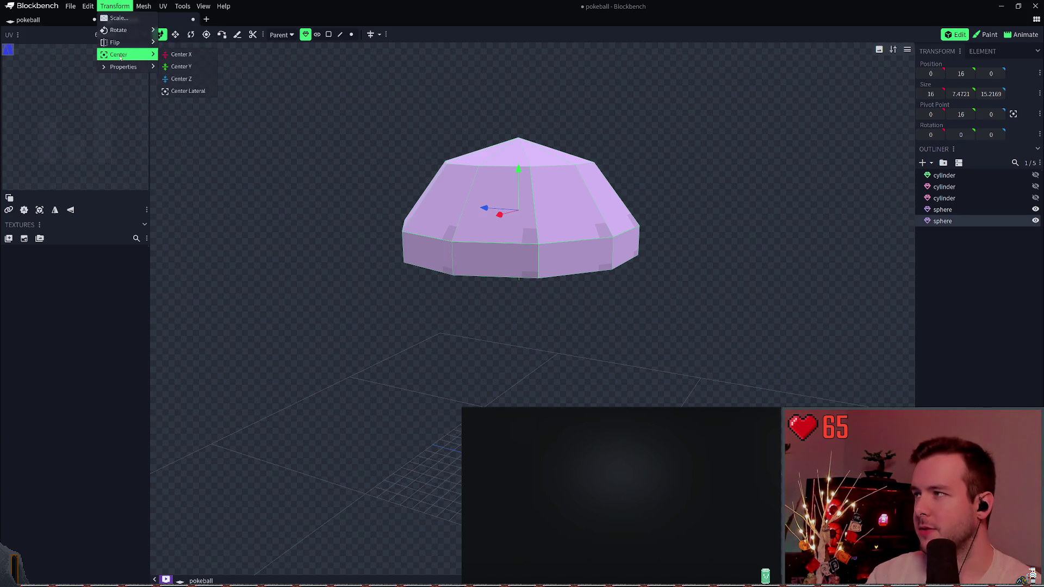
left_click(178, 55)
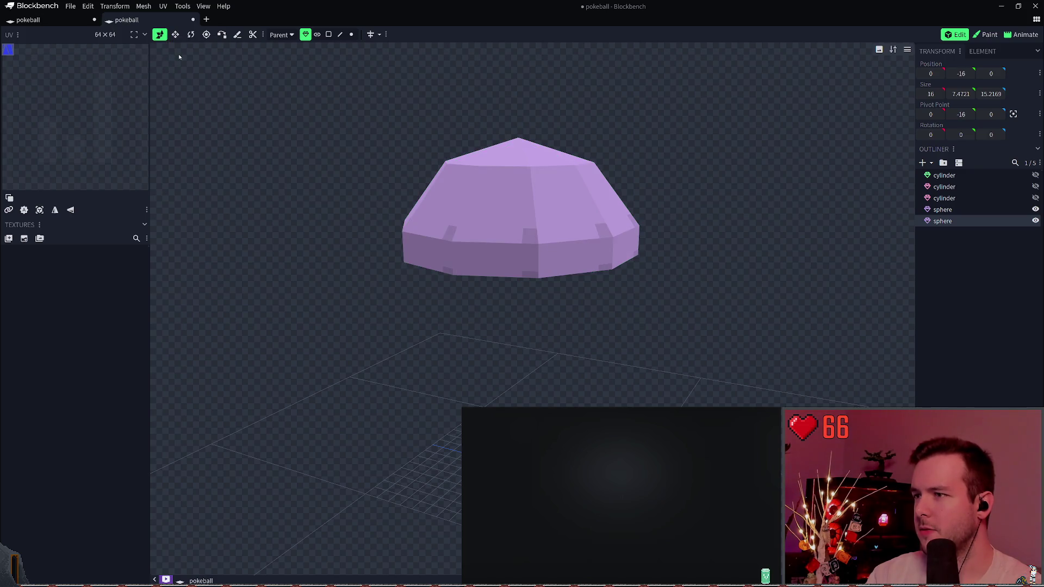
left_click(115, 6)
mouse_move(128, 40)
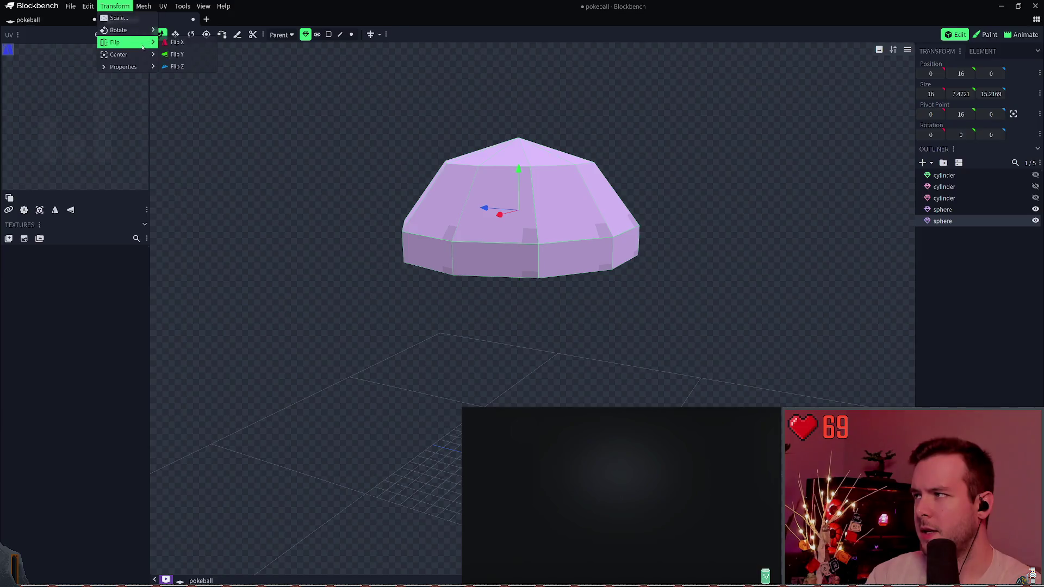
left_click(190, 55)
- Frame both sphere halves in the viewport and save the project
mouse_move(673, 203)
right_mouse_down()
mouse_move(657, 156)
mouse_move(659, 212)
mouse_move(659, 82)
right_mouse_up()
scroll(664, 96, "down", 3)
scroll(658, 151, "up", 2)
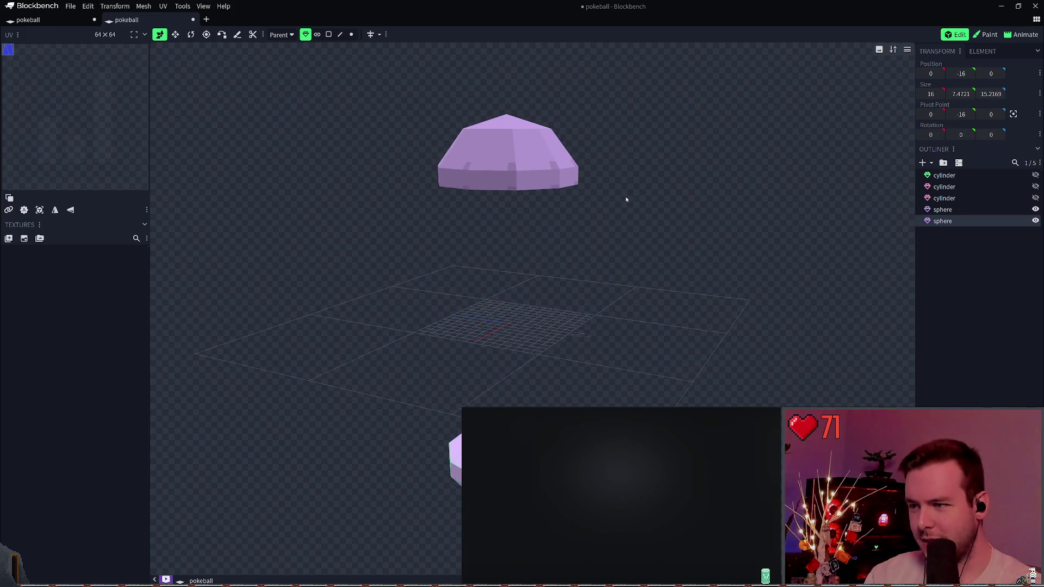
key("ctrl+s")
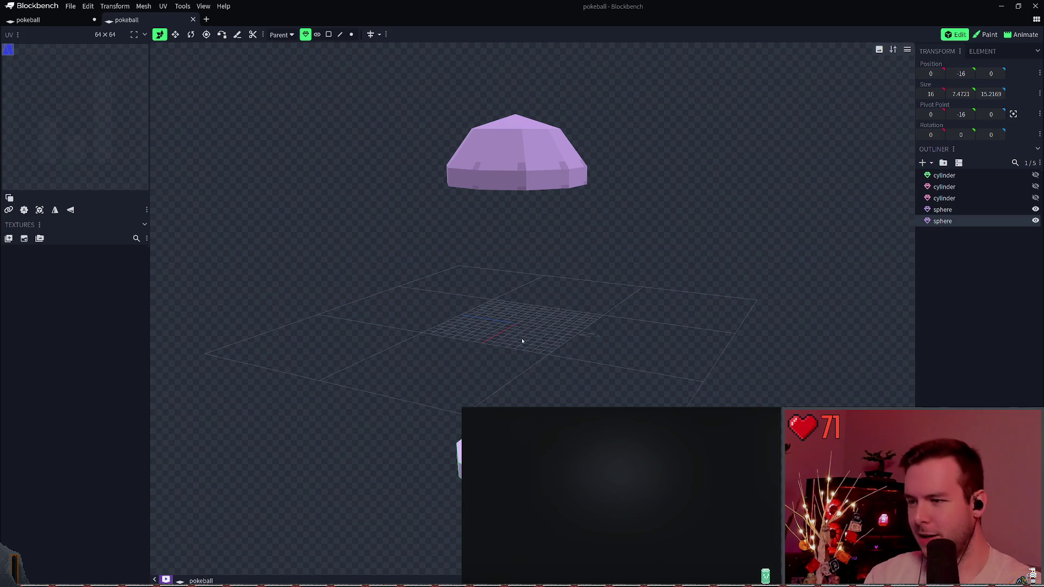
- Move the lower sphere half up under the top half and unhide the three cylinders
mouse_move(543, 479)
left_mouse_down()
mouse_move(540, 217)
mouse_move(550, 175)
mouse_move(588, 176)
left_mouse_up()
right_click_drag(648, 177, 615, 207)
left_click(1036, 198)
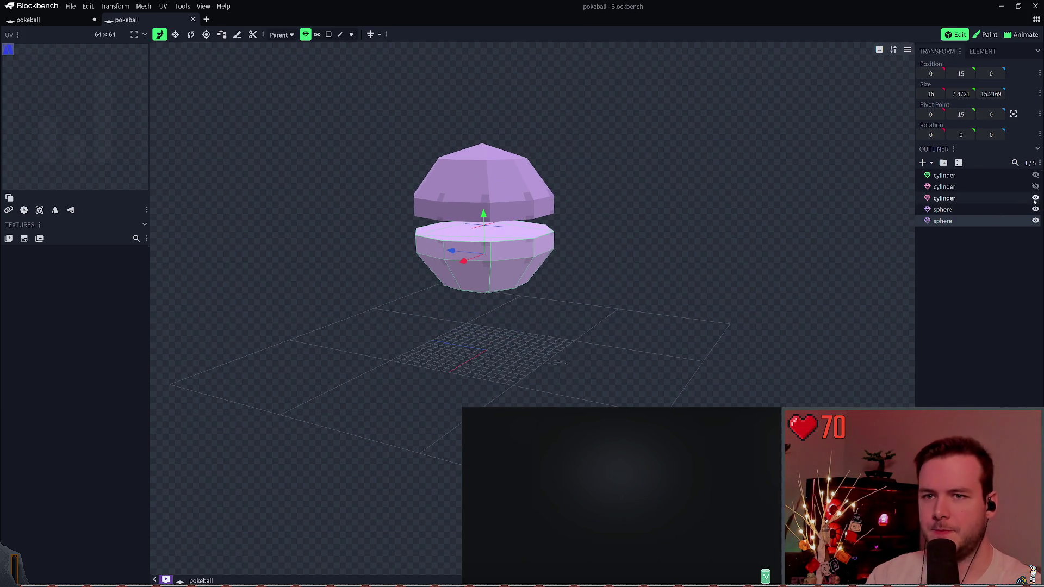
left_click(1036, 186)
left_click(1036, 175)
scroll(589, 214, "up", 5)
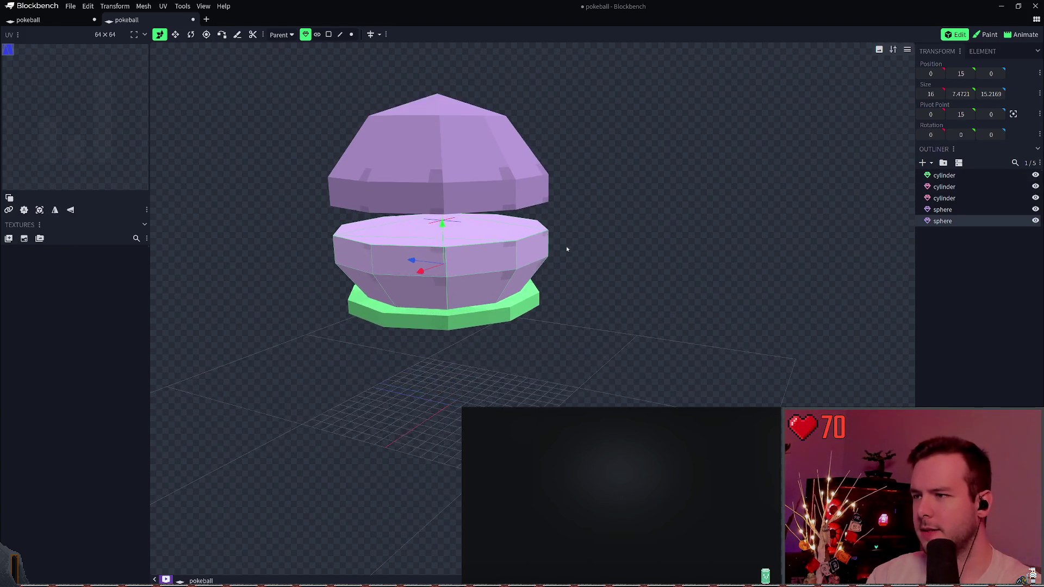
- Place the three cylinders below the spheres in the outliner and raise them between the halves
mouse_move(618, 207)
left_mouse_down()
mouse_move(651, 198)
mouse_move(641, 217)
mouse_move(666, 224)
left_mouse_up()
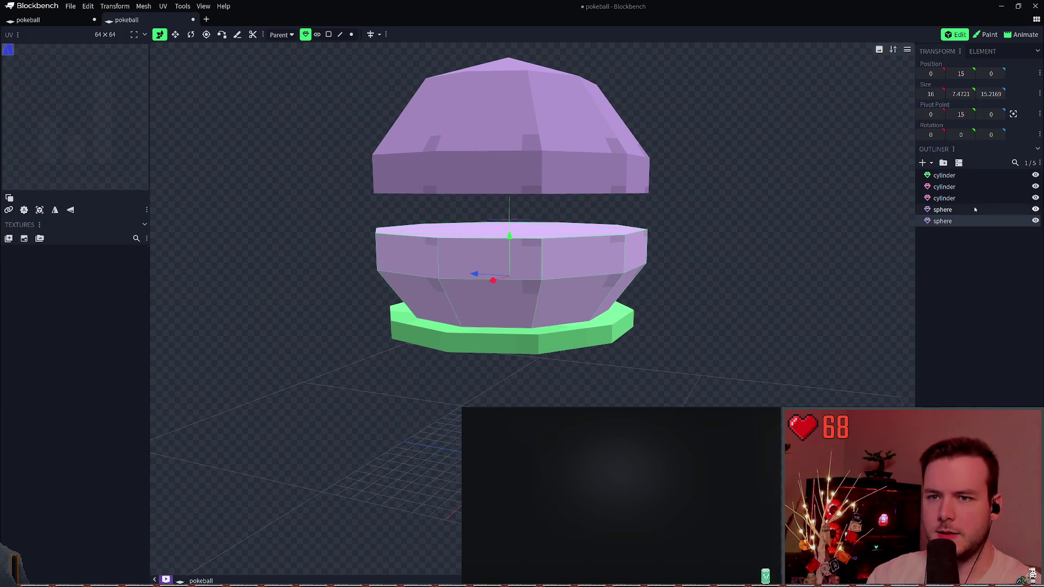
left_click(975, 209)
left_click(967, 198)
left_click(959, 174, "shift")
left_click_drag(959, 174, 950, 231)
left_click_drag(537, 263, 552, 169)
- Lower the top sphere half by one unit and save
left_click(975, 180)
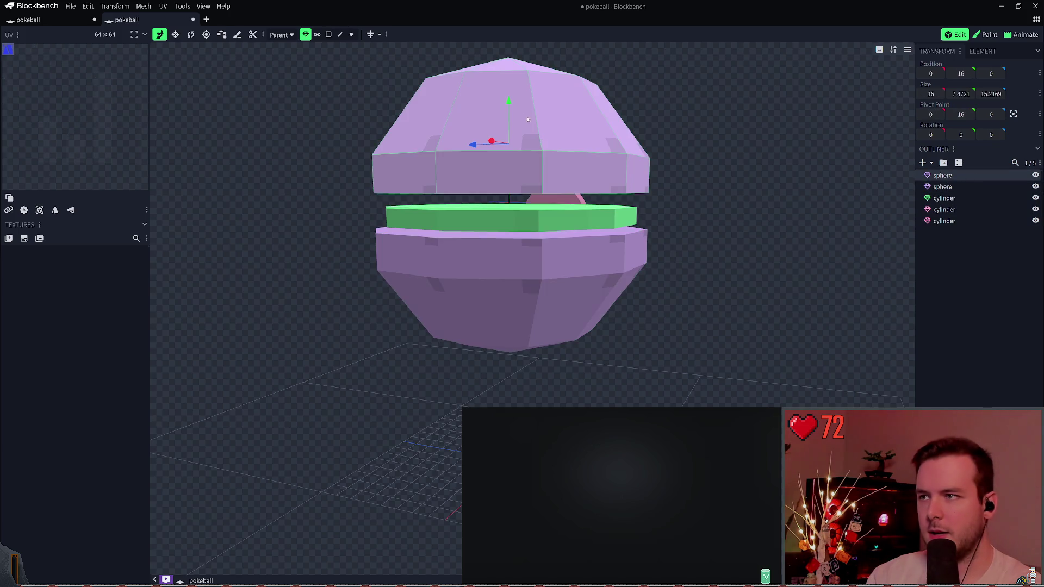
left_click_drag(509, 101, 509, 117)
mouse_move(742, 143)
right_mouse_down()
mouse_move(616, 138)
mouse_move(723, 193)
right_mouse_up()
key("ctrl+s")
- Lower the band and button cylinders slightly to Y 14.5 and save the model
mouse_move(703, 210)
left_mouse_down()
mouse_move(423, 210)
mouse_move(616, 218)
left_mouse_up()
mouse_move(615, 218)
right_mouse_down()
mouse_move(664, 254)
mouse_move(664, 210)
right_mouse_up()
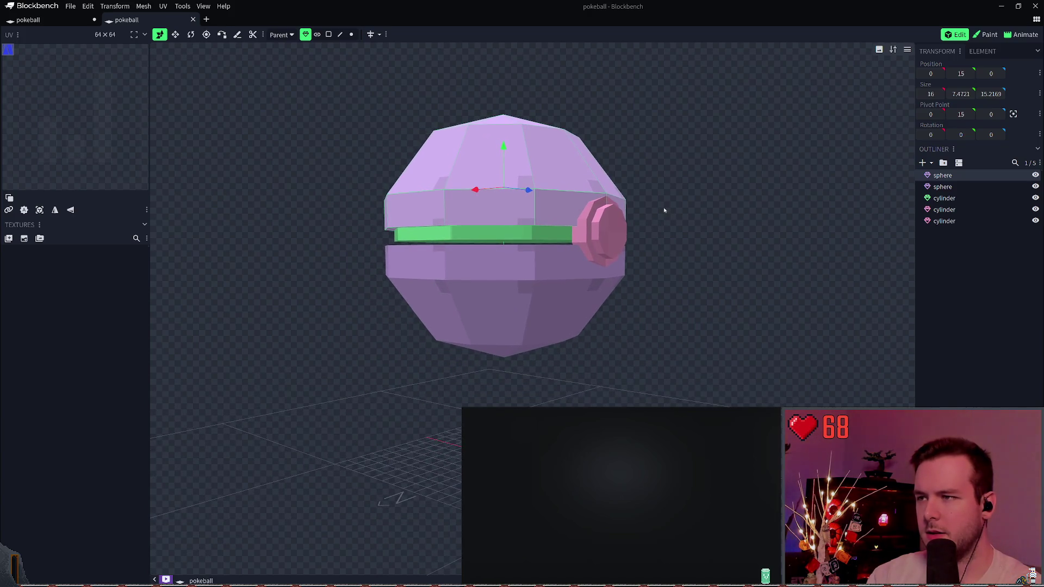
left_click(955, 202)
left_click(961, 220, "shift")
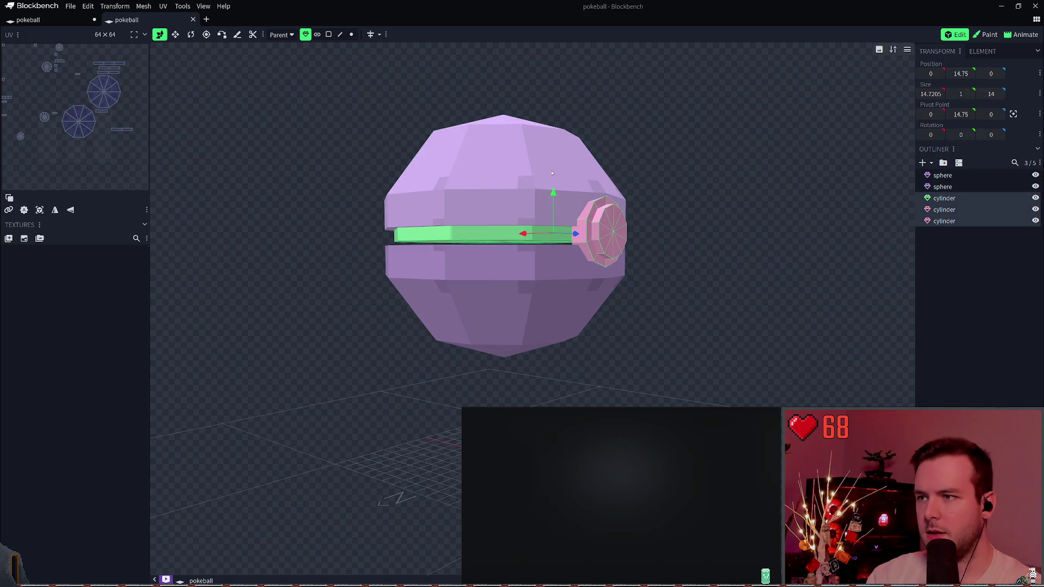
left_click_drag(554, 193, 552, 198)
key("ctrl+s")
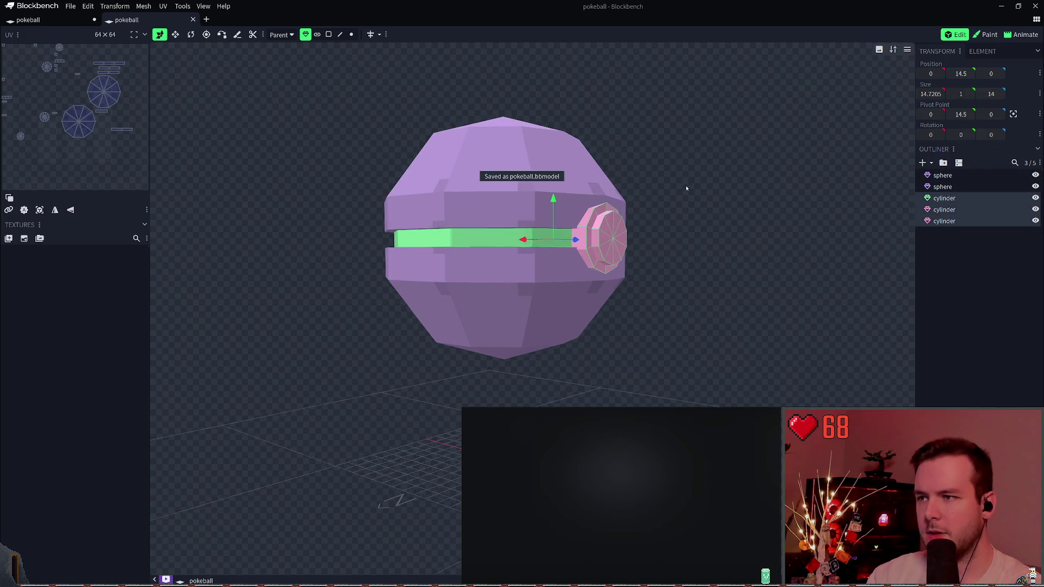
- Select all five pokeball parts and bring up the new texture settings
right_click_drag(685, 186, 679, 204)
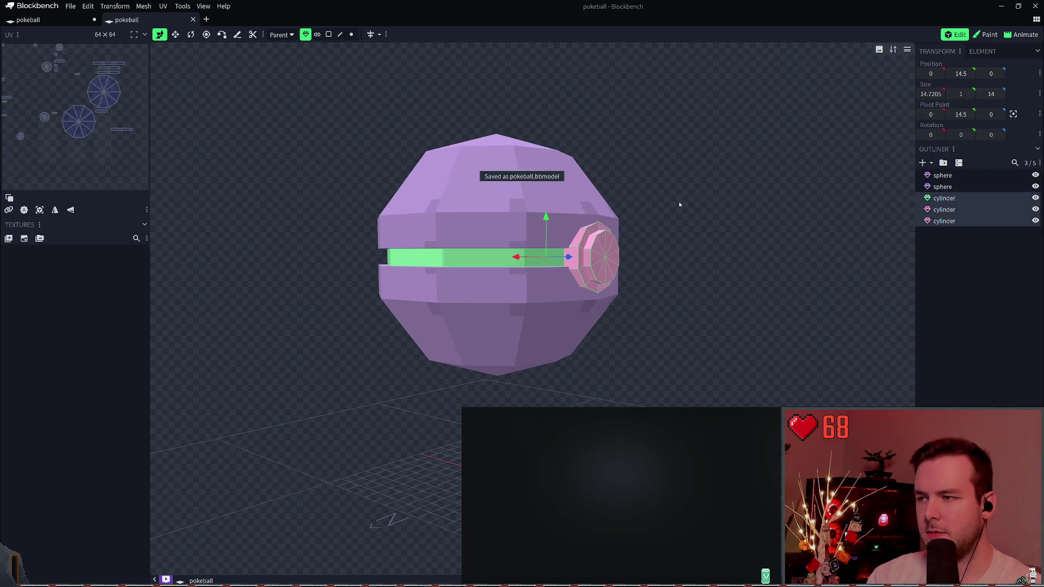
left_click(962, 188)
left_click(961, 177)
left_click(960, 220, "shift")
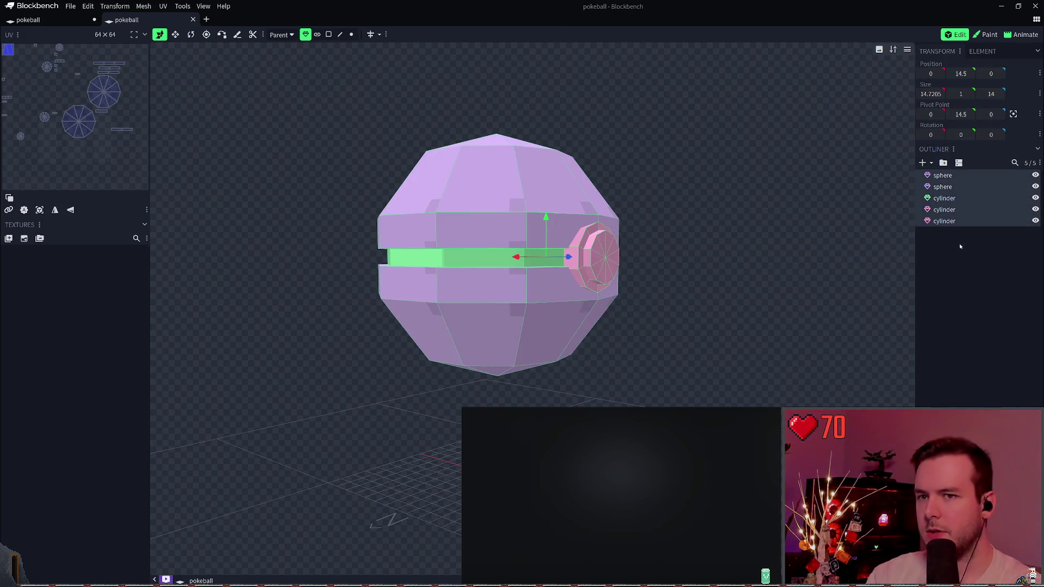
left_click(9, 239)
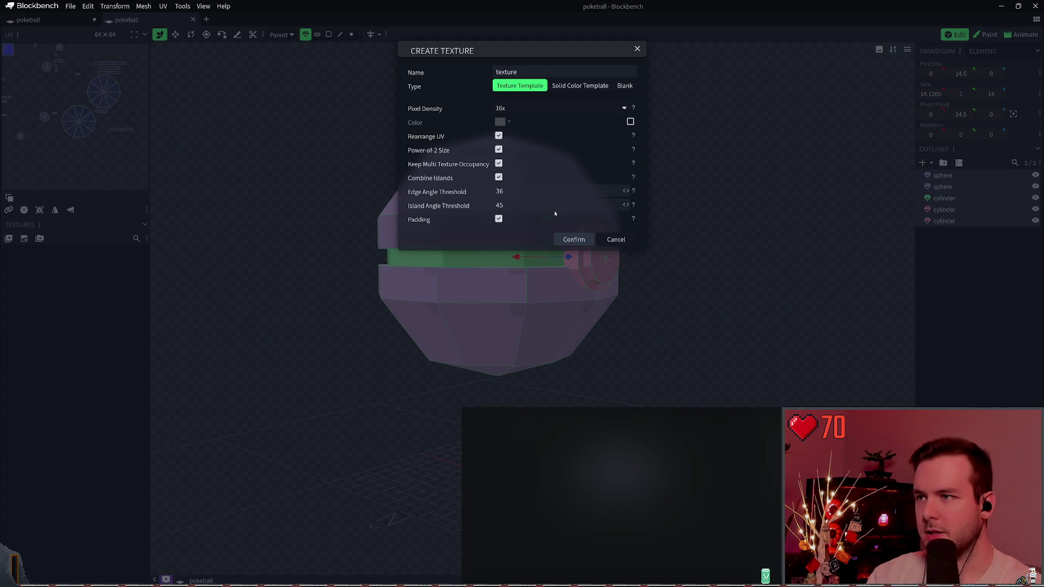
- Generate a texture template and remove it, then retry with Padding off and undo that too
left_click(572, 241)
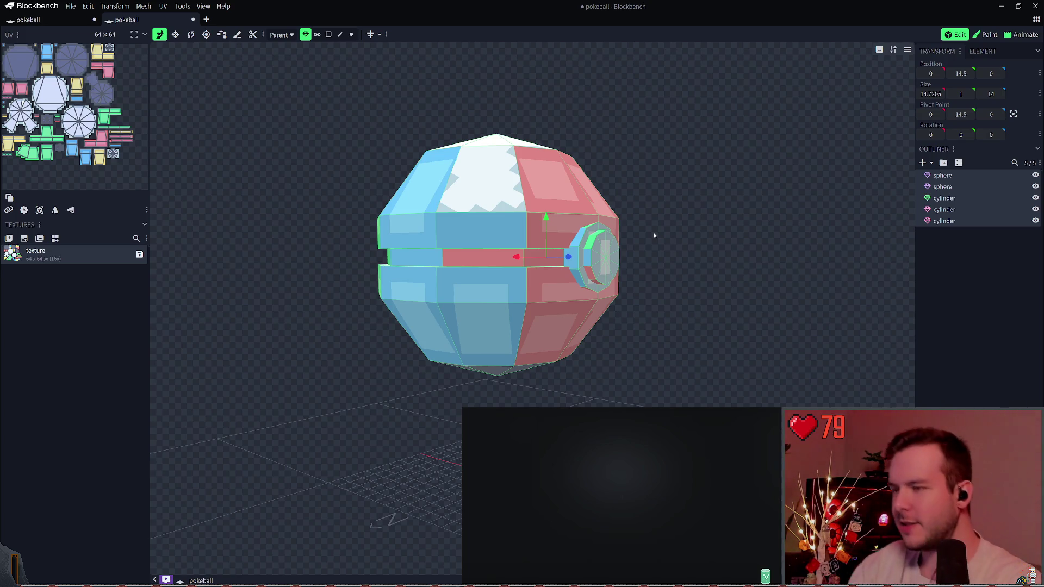
key("Delete")
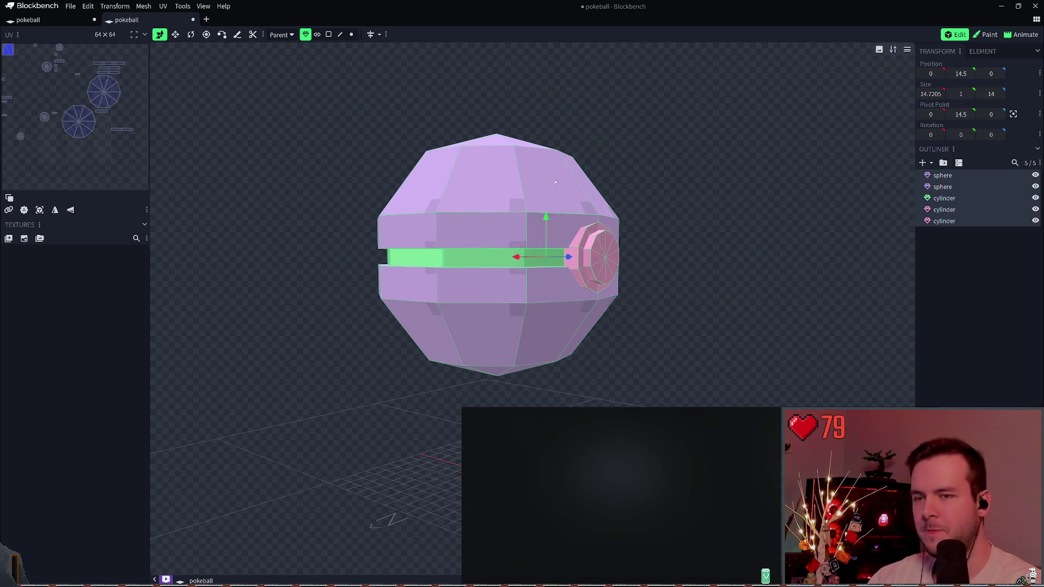
left_click(24, 238)
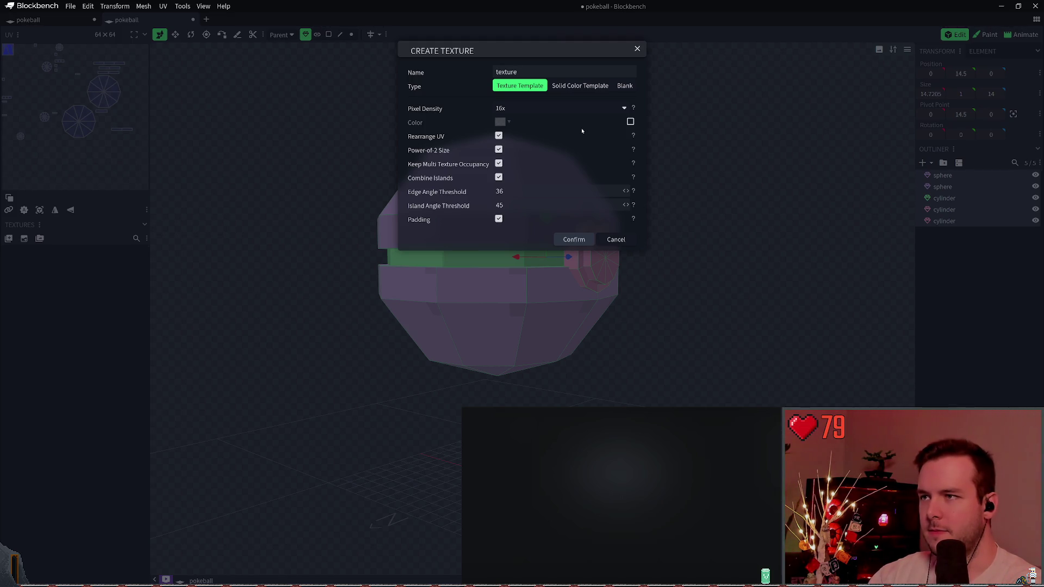
left_click(499, 219)
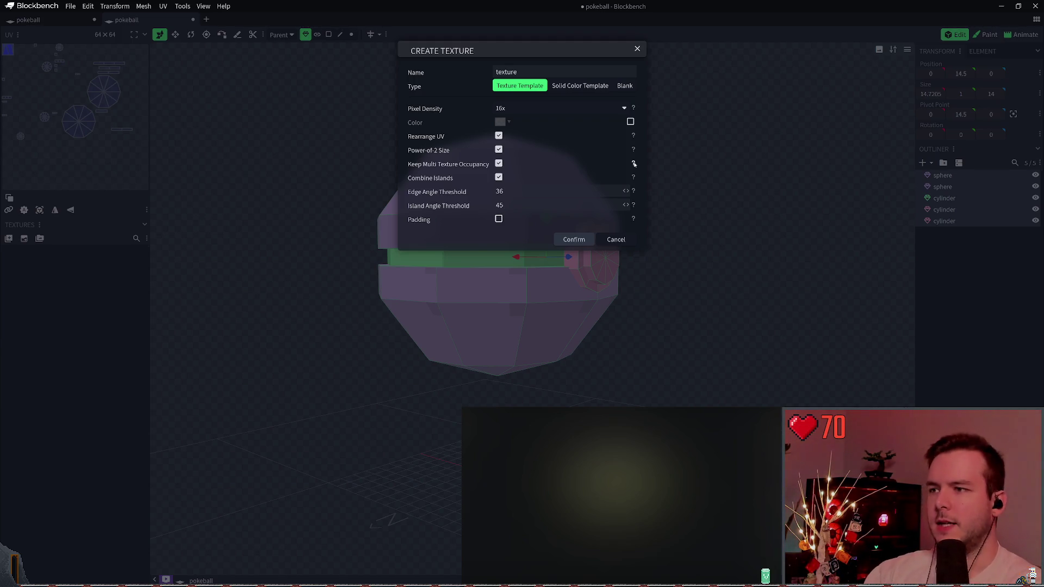
left_click(574, 239)
key("ctrl+z")
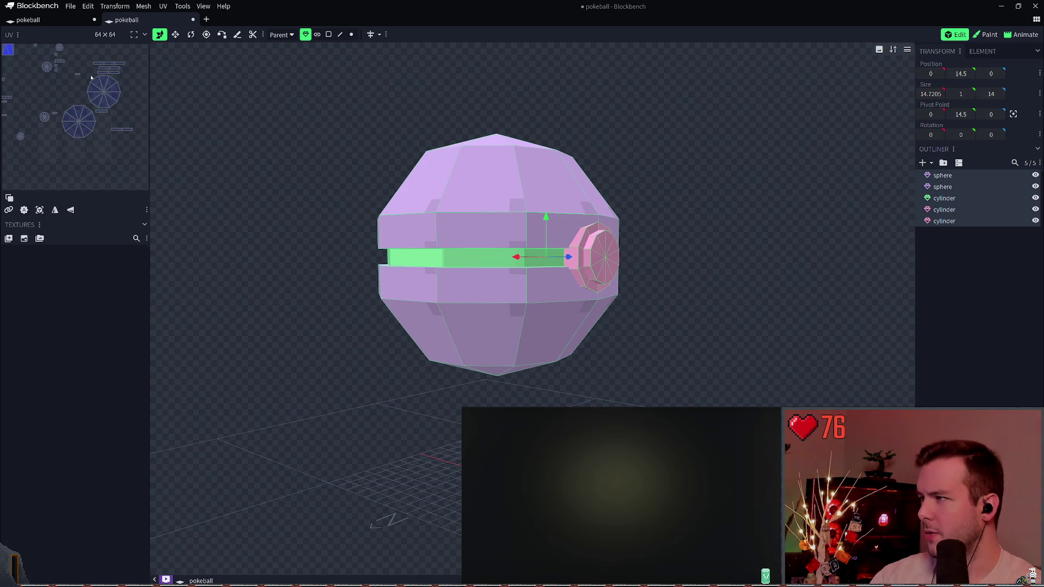
left_click(24, 211)
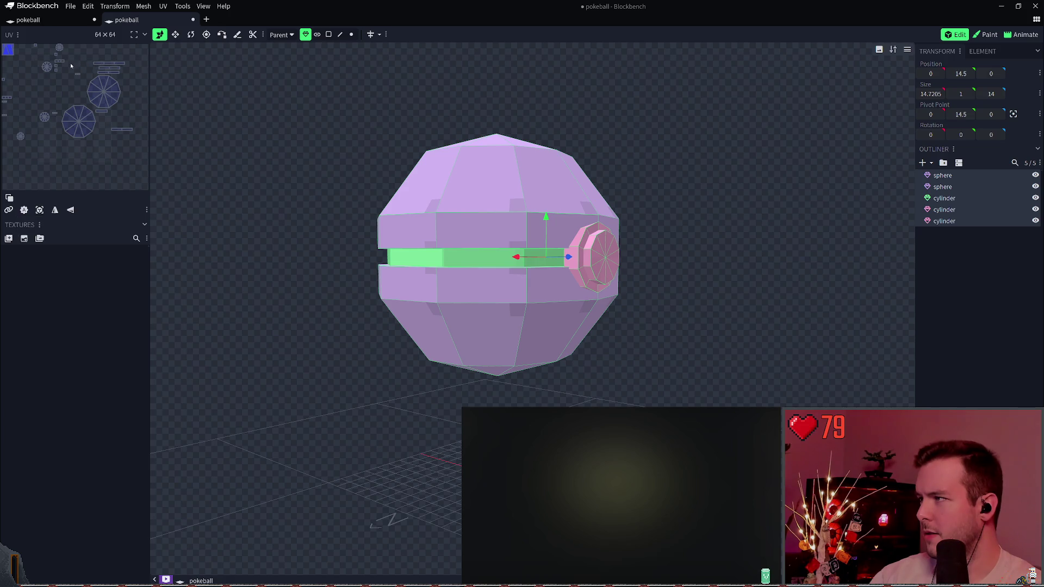
- Generate the texture template twice, undoing each attempt
left_click(24, 240)
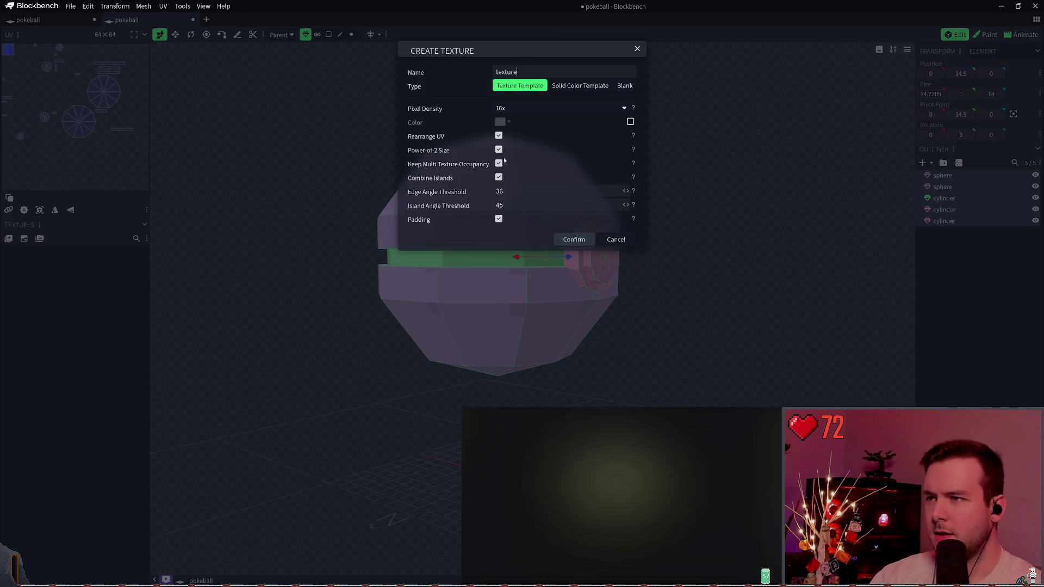
left_click(568, 244)
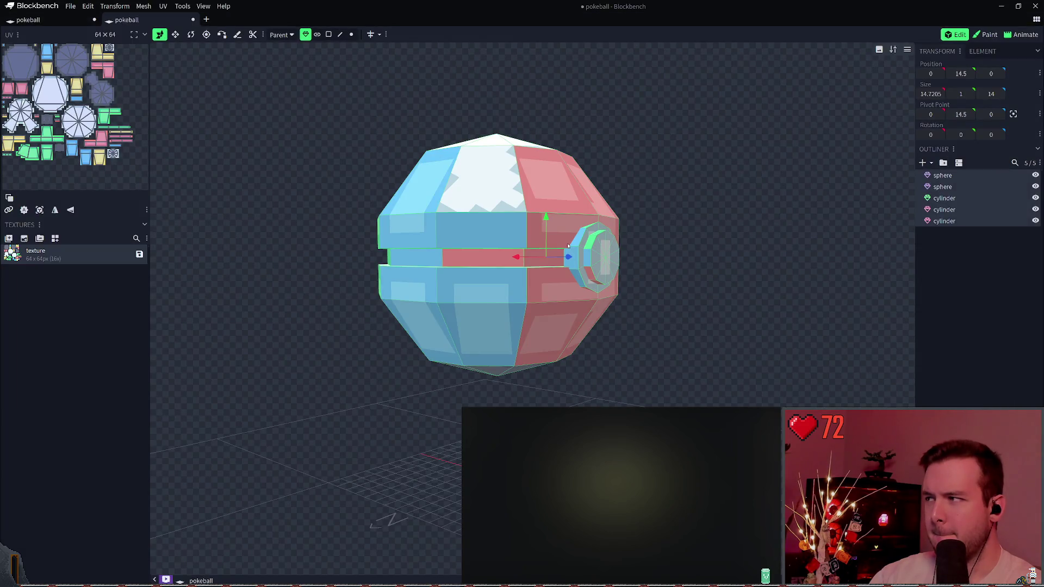
key("ctrl+z")
left_click(24, 239)
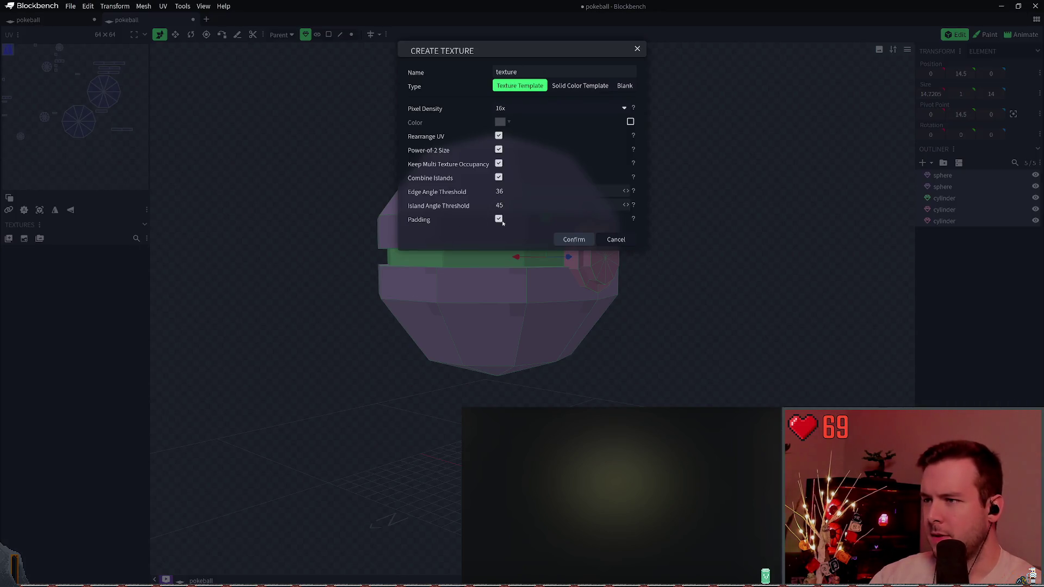
left_click(581, 237)
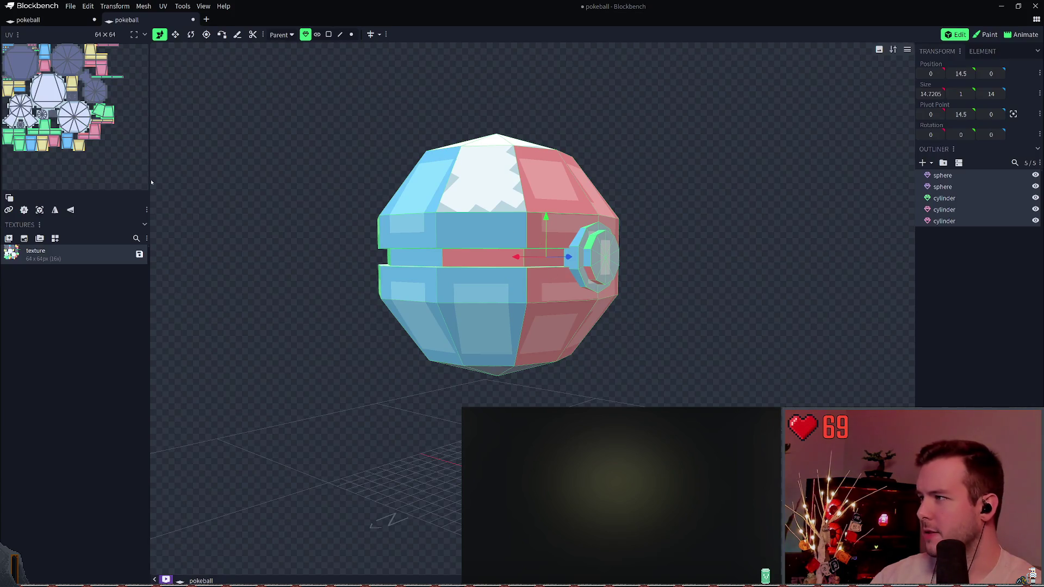
key("ctrl+z")
- Regenerate the 64×64 template with Combine Islands unchecked and orbit to inspect the result
left_click(26, 239)
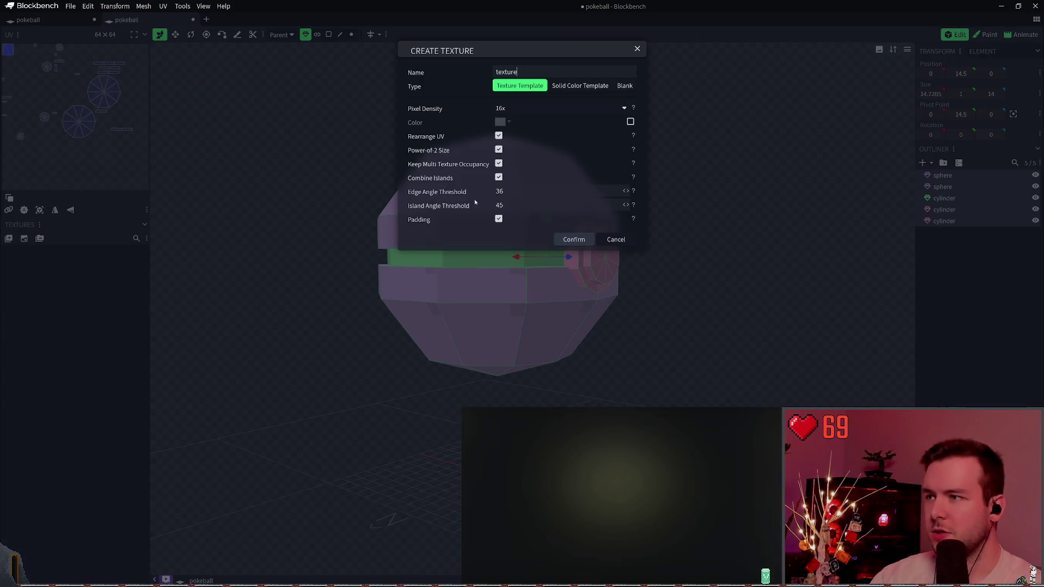
left_click(499, 177)
left_click(573, 239)
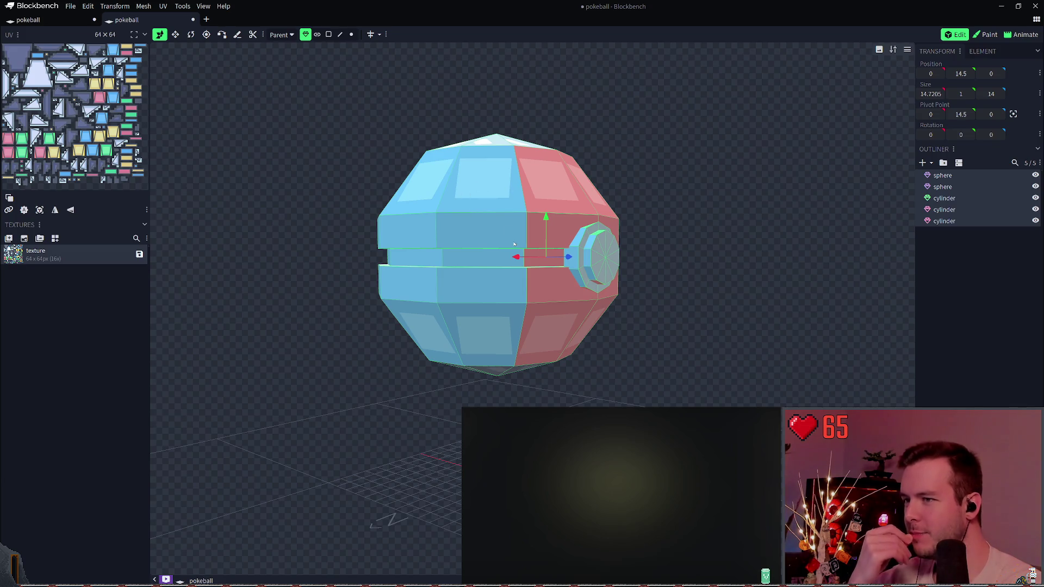
right_click_drag(579, 152, 585, 183)
left_click(973, 175)
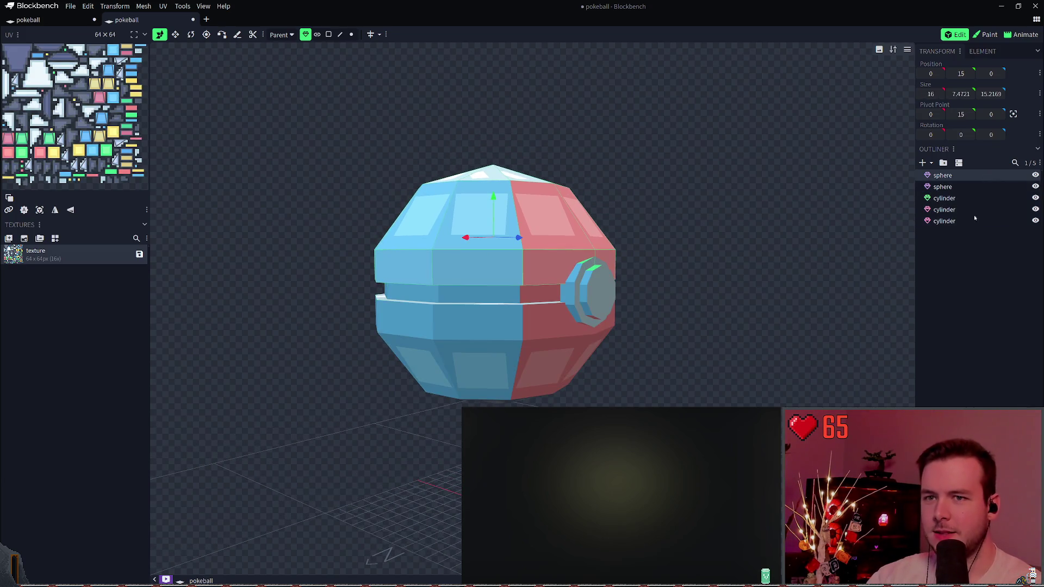
mouse_move(652, 170)
right_mouse_down()
mouse_move(646, 187)
mouse_move(598, 202)
right_mouse_up()
mouse_move(570, 201)
left_mouse_down()
mouse_move(588, 294)
mouse_move(602, 123)
mouse_move(590, 212)
left_mouse_up()
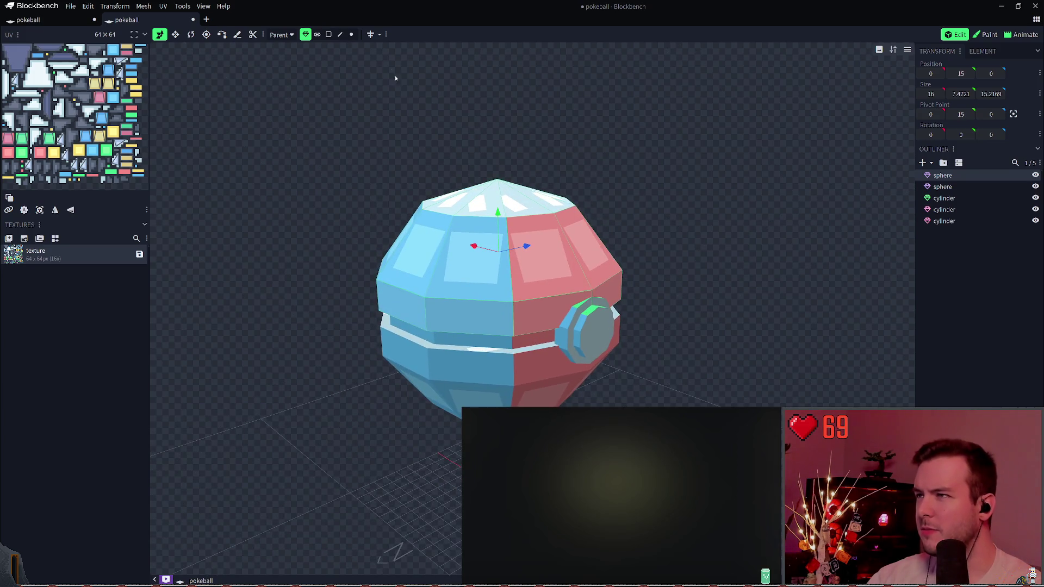
- Switch to the Paint workspace and orbit around the pokeball from above and the side
left_click(982, 34)
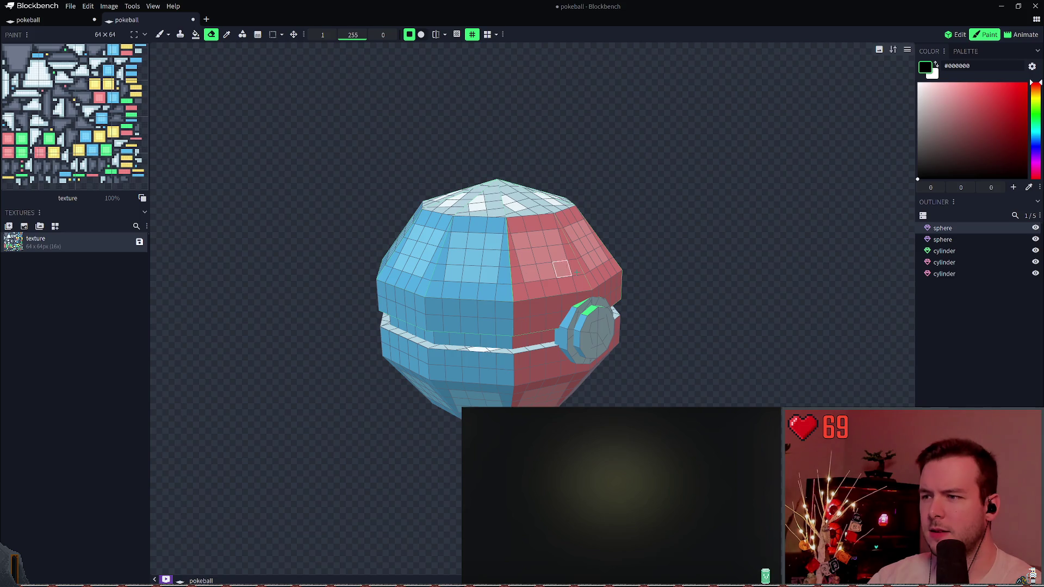
mouse_move(636, 181)
left_mouse_down()
mouse_move(655, 271)
mouse_move(620, 256)
mouse_move(602, 113)
mouse_move(580, 67)
mouse_move(588, 56)
mouse_move(752, 136)
mouse_move(791, 134)
mouse_move(792, 149)
mouse_move(554, 149)
mouse_move(589, 161)
left_mouse_up()
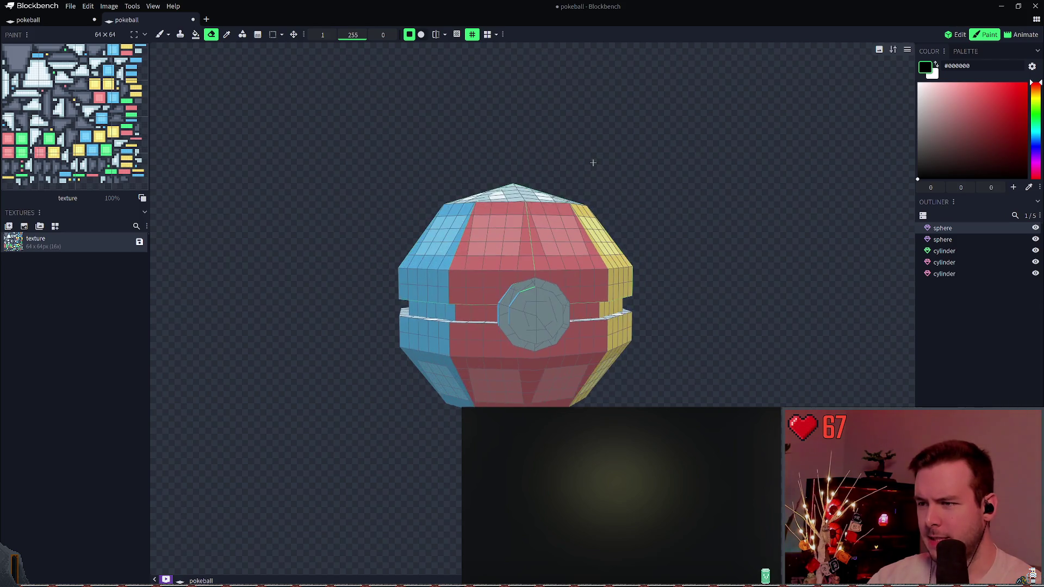
mouse_move(628, 205)
left_mouse_down()
mouse_move(695, 210)
mouse_move(704, 221)
mouse_move(700, 305)
mouse_move(668, 219)
mouse_move(669, 258)
left_mouse_up()
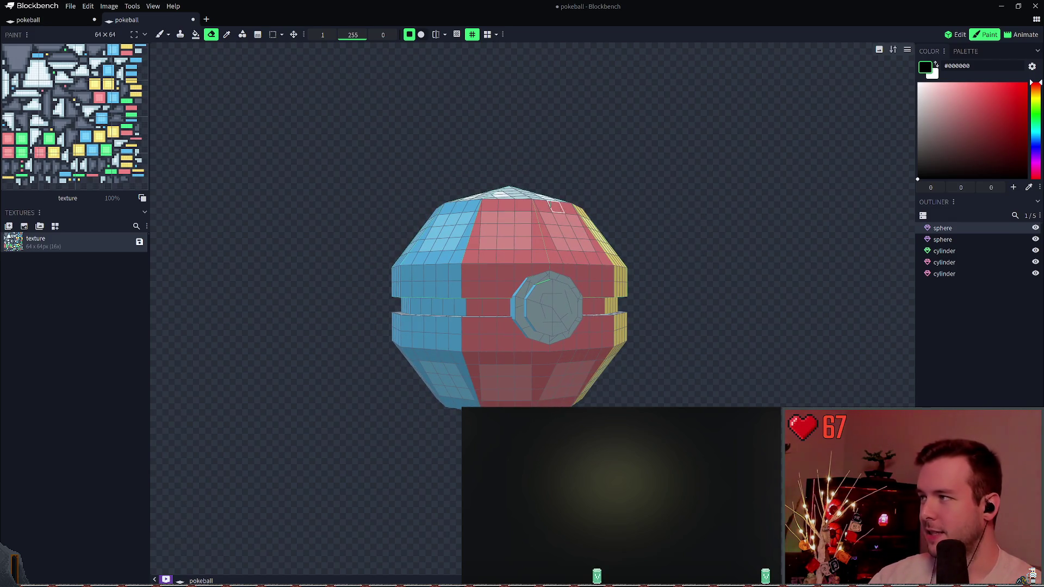
- Return to Edit mode, start closing the extra pokeball tab, then cancel
key("1")
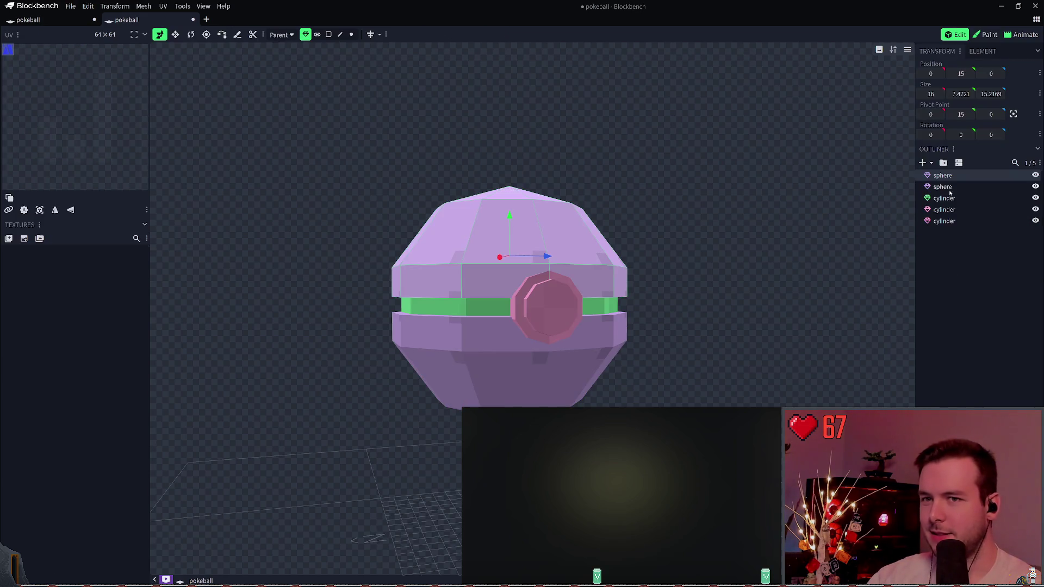
left_click(949, 190)
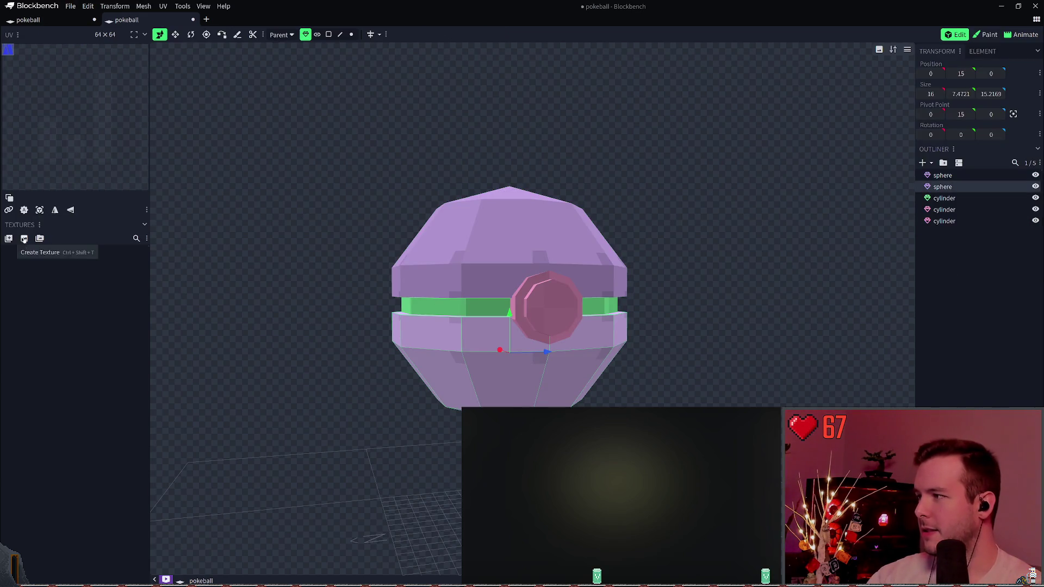
left_click(147, 20)
left_click(60, 20)
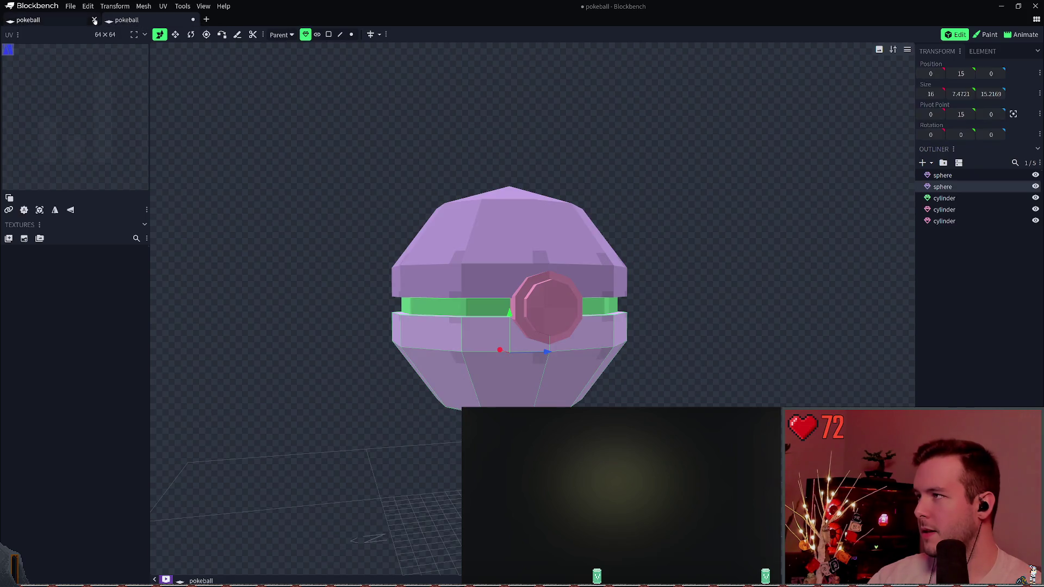
left_click(95, 21)
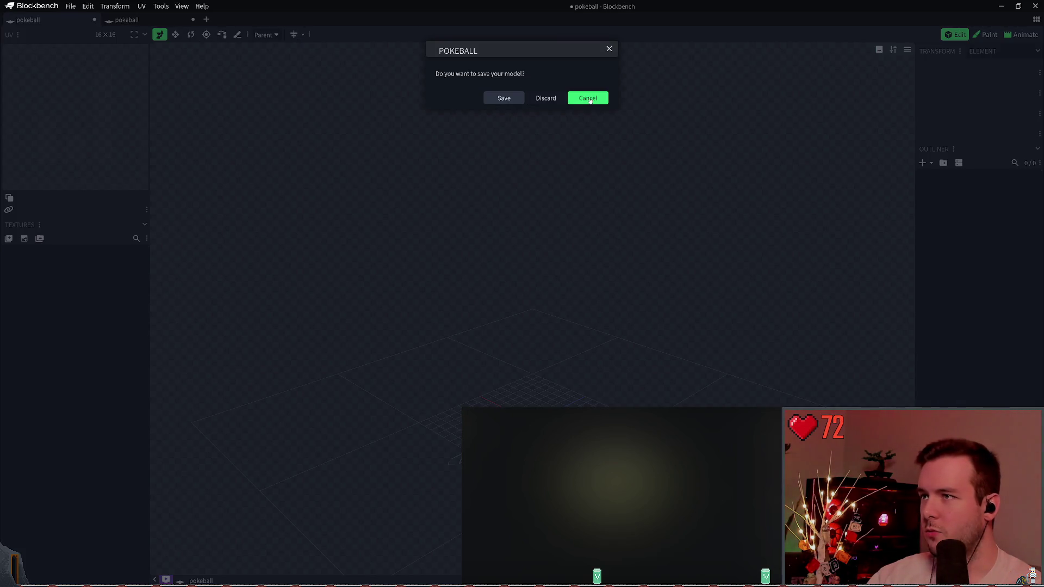
left_click(588, 98)
- Save the pokeball model and close the duplicate project, discarding its unsaved changes
left_click(60, 20)
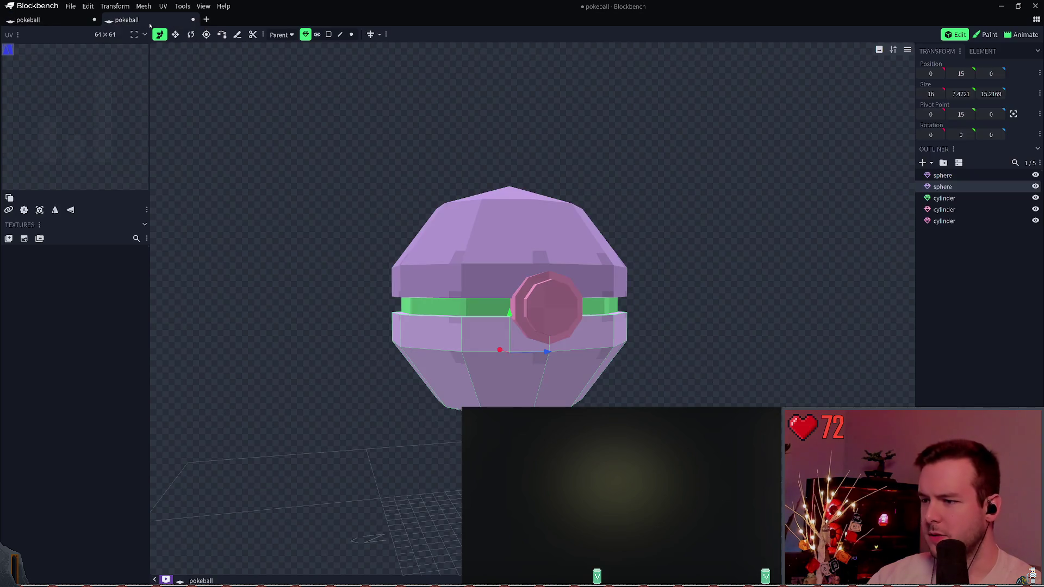
left_click(94, 19)
left_click(588, 98)
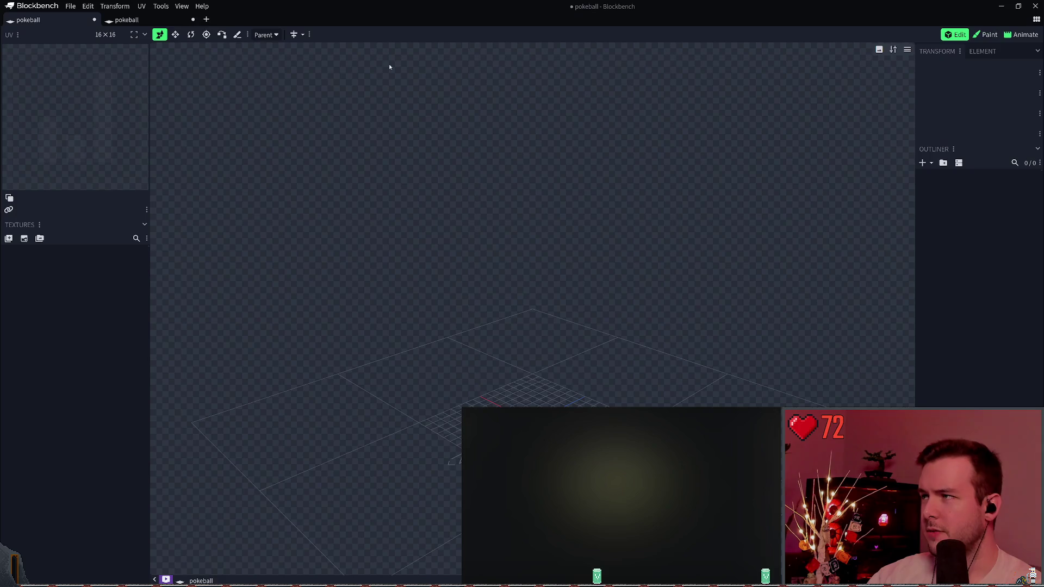
key("ctrl+s")
left_click(94, 20)
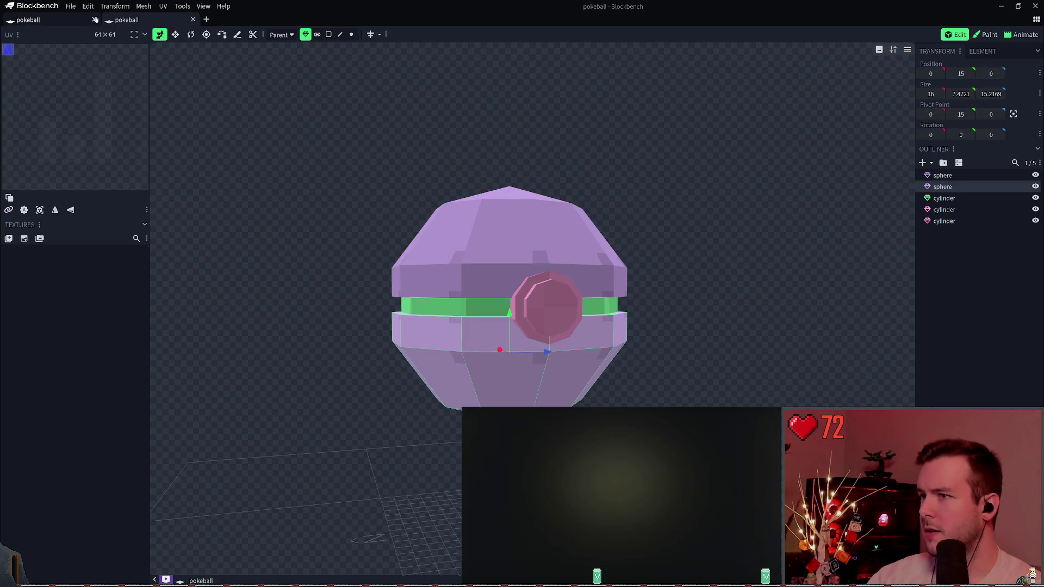
left_click(544, 98)
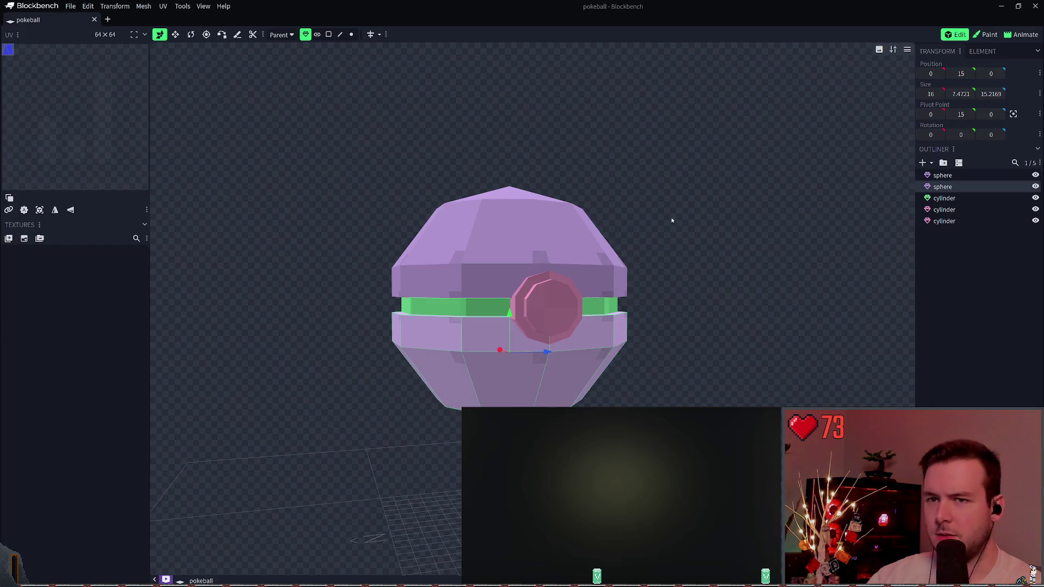
left_click(965, 199)
left_click(968, 220)
left_click(964, 188)
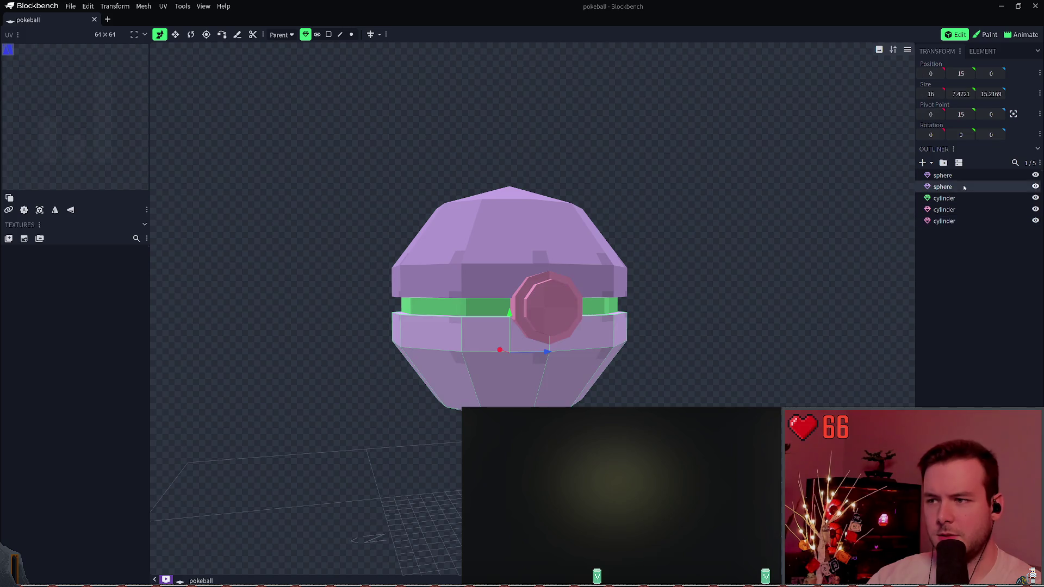
left_click(946, 175)
left_click(946, 187, "ctrl")
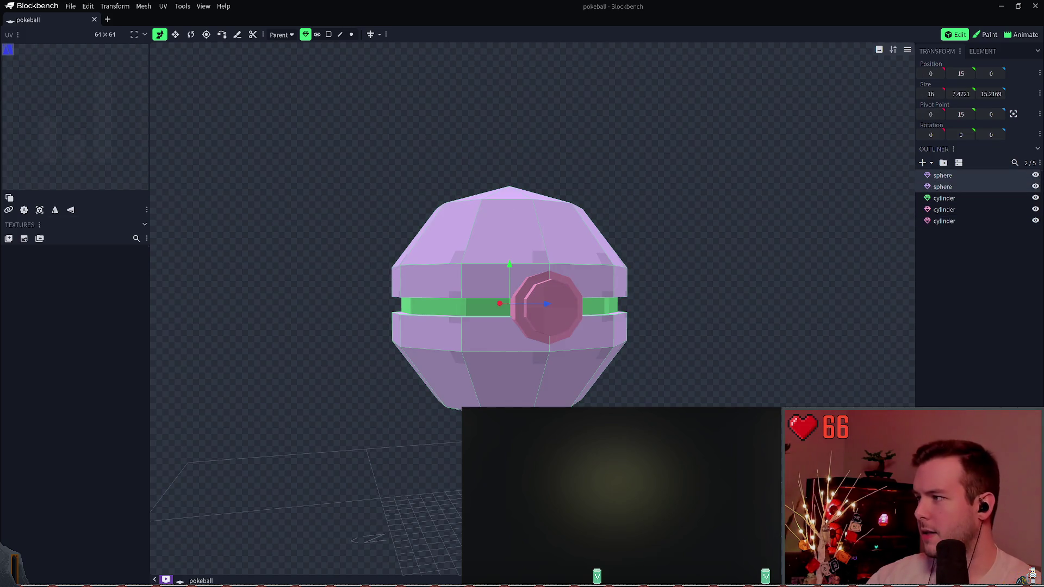
left_click(8, 238)
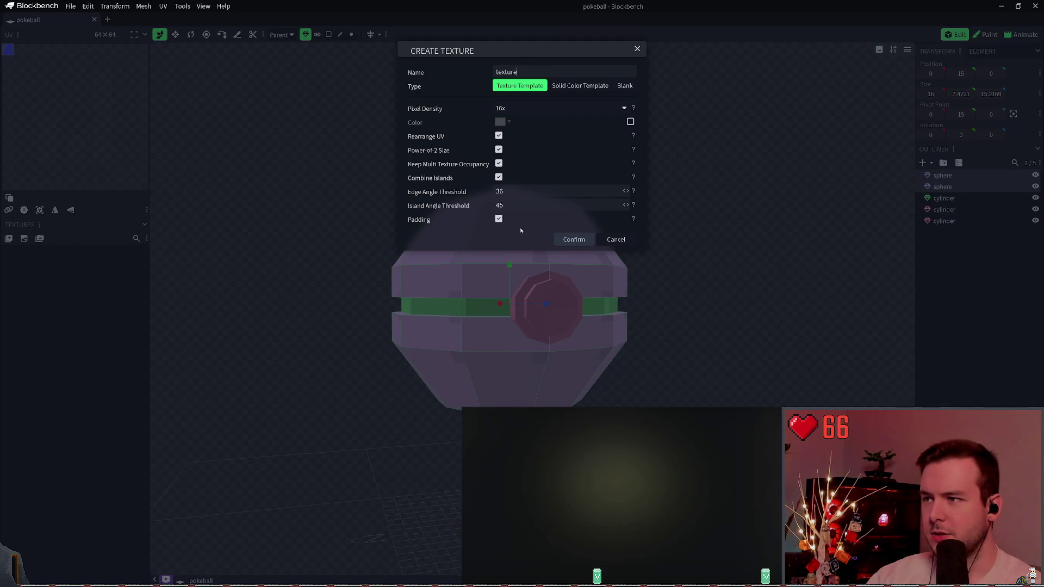
left_click(574, 240)
key("ctrl+z")
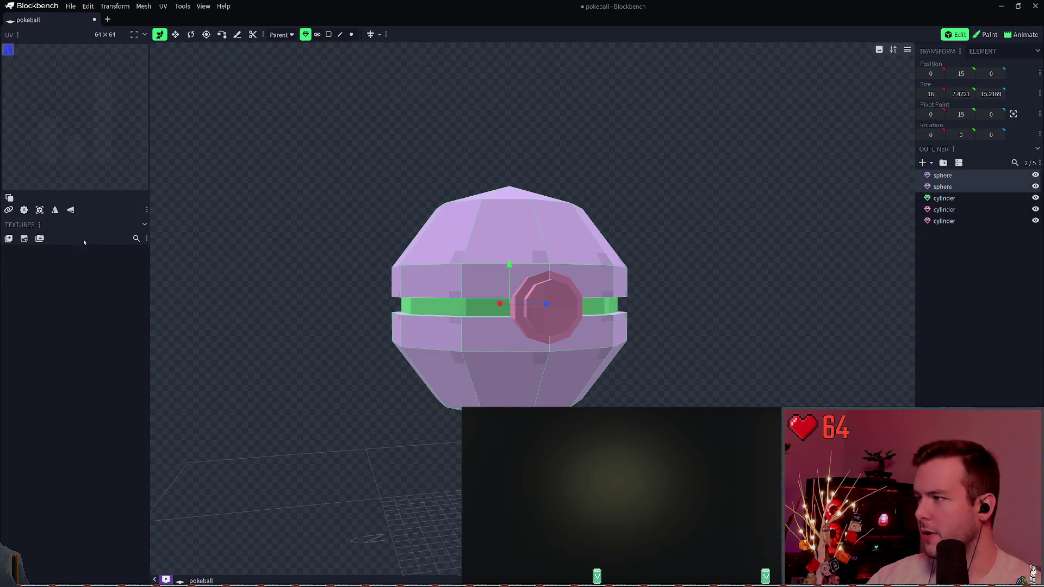
left_click(24, 238)
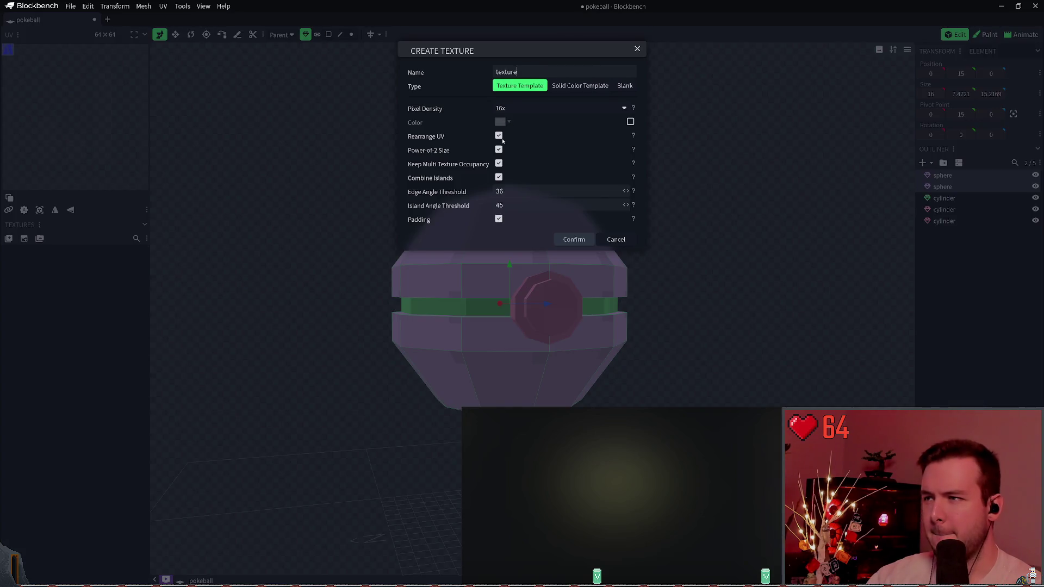
left_click(499, 178)
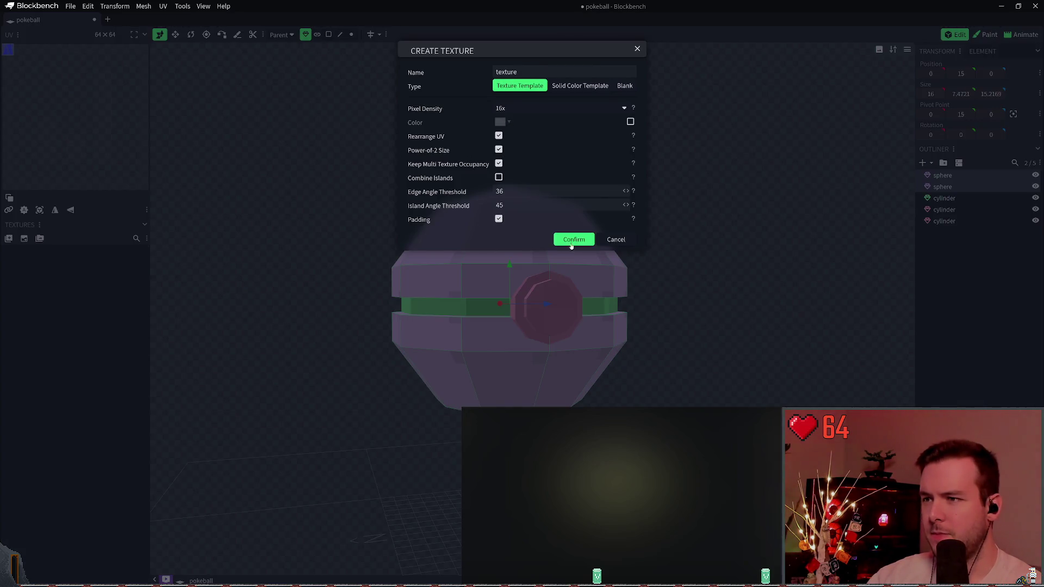
left_click(574, 239)
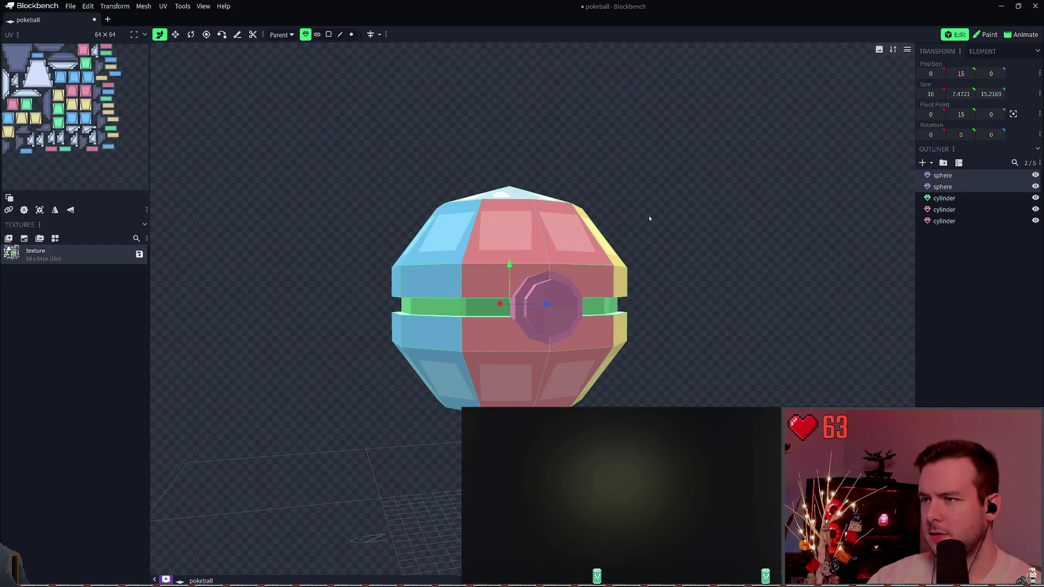
key("ctrl+z")
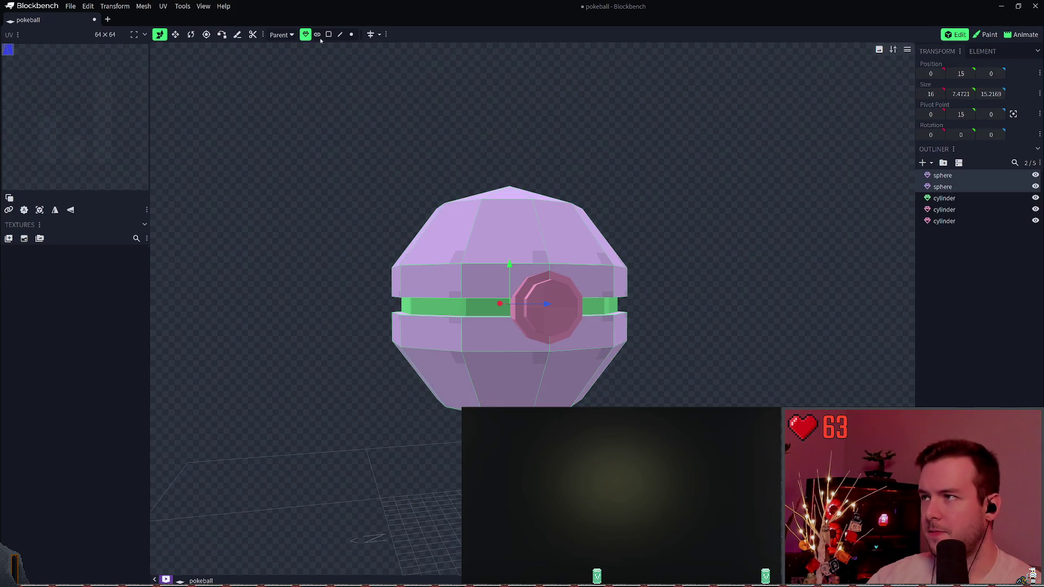
left_click(12, 52)
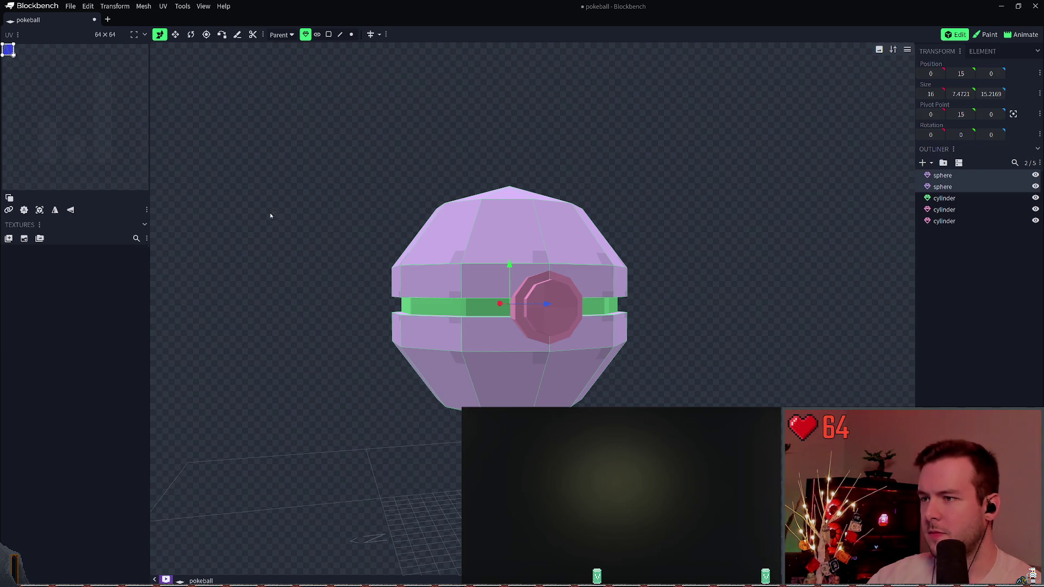
- Turn on the UV Overlay in the UV editor, adjust the UV face, and save pokeball.bbmodel
left_click(18, 34)
mouse_move(39, 49)
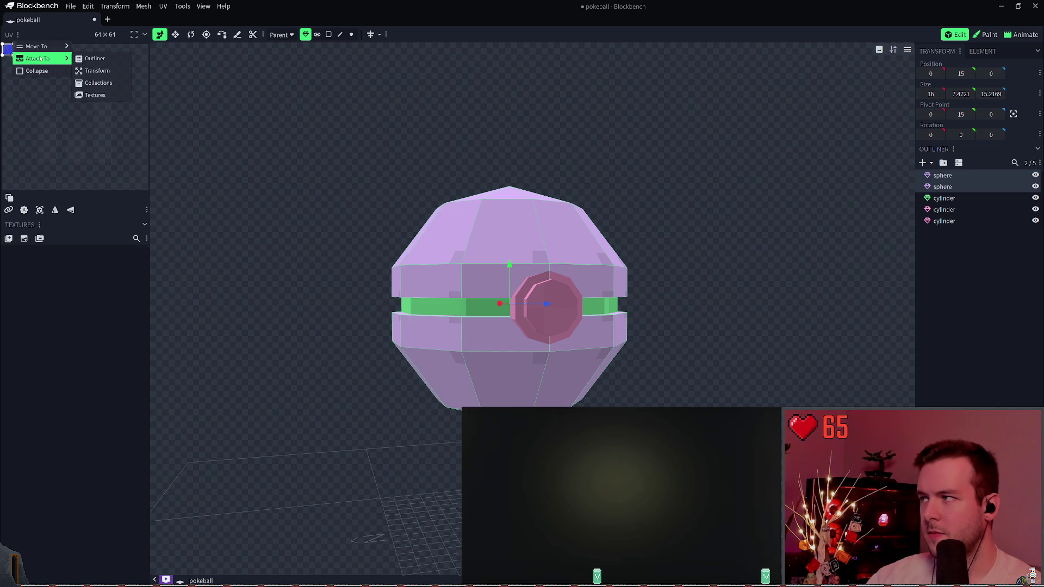
left_click(144, 36)
left_click(143, 35)
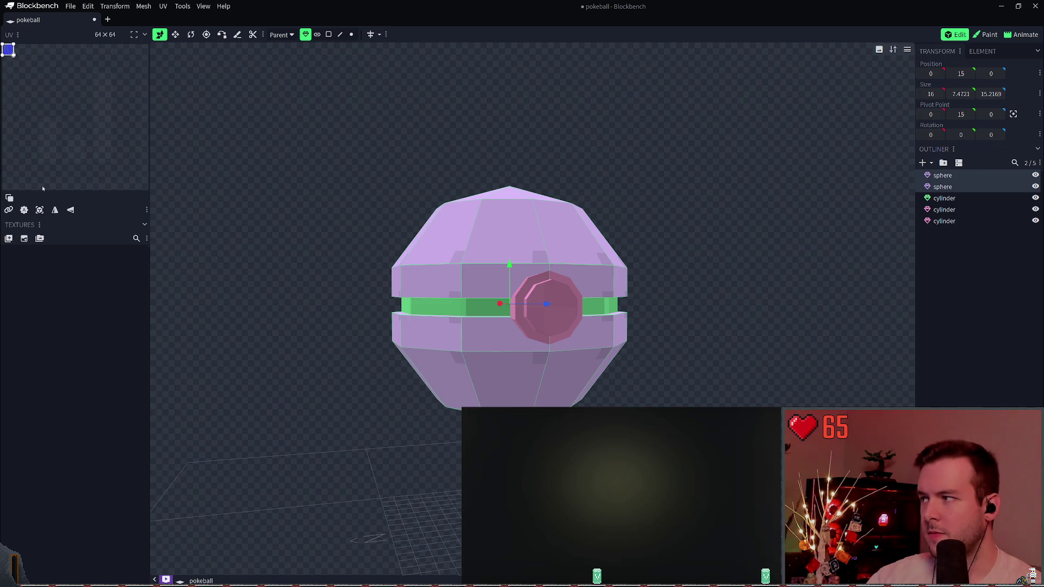
left_click(10, 199)
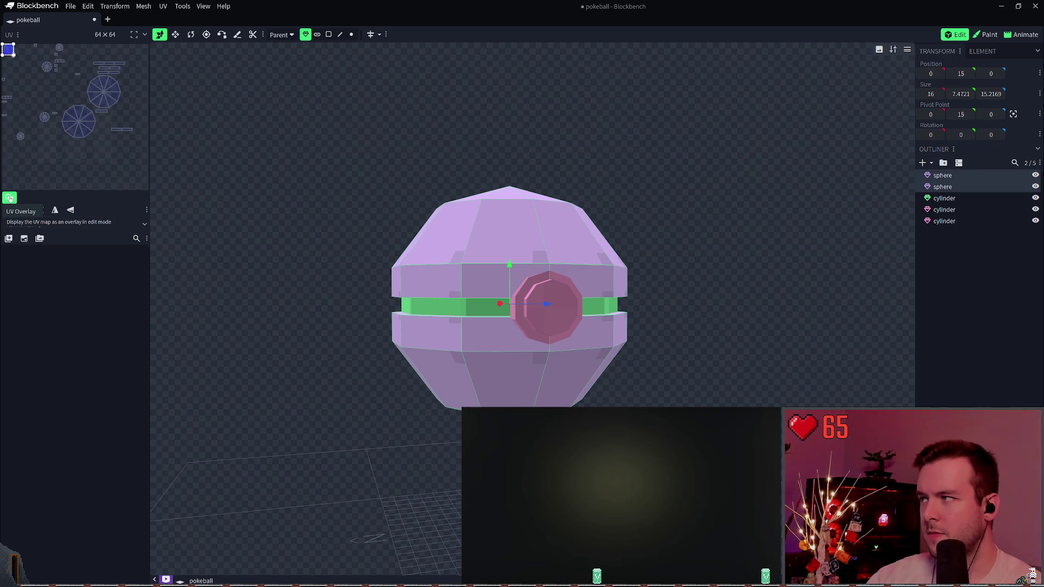
mouse_move(13, 55)
left_mouse_down()
mouse_move(46, 87)
mouse_move(95, 174)
mouse_move(100, 150)
mouse_move(13, 54)
left_mouse_up()
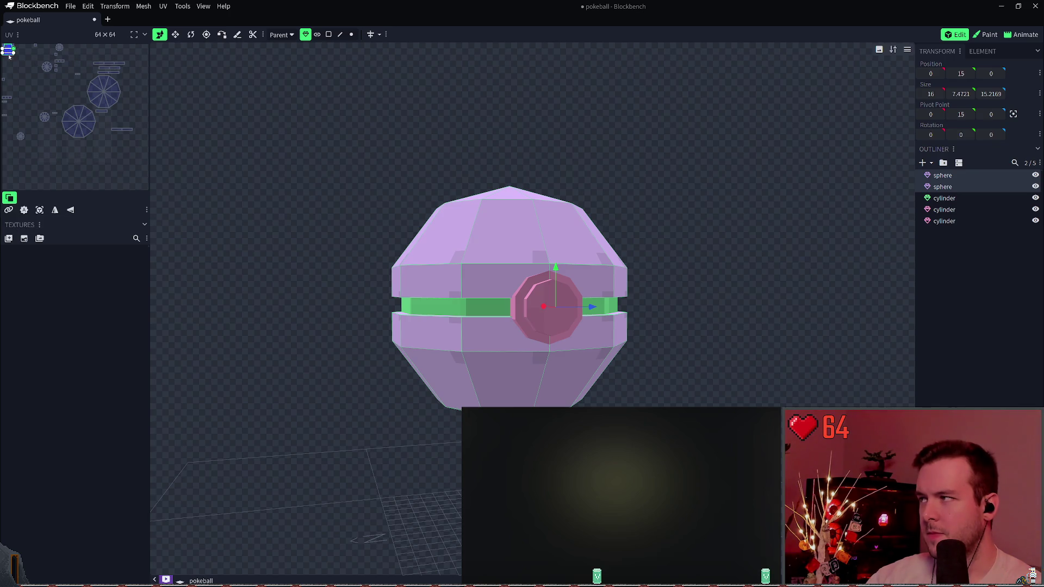
key("ctrl+s")
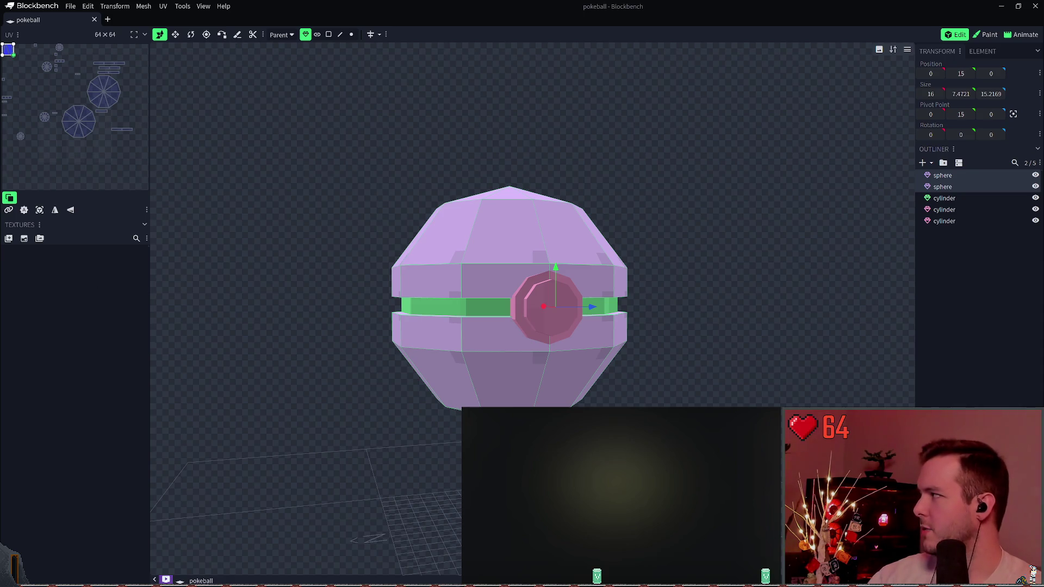
- Select only the three band and button cylinders
left_click(939, 199)
left_click(944, 221, "shift")
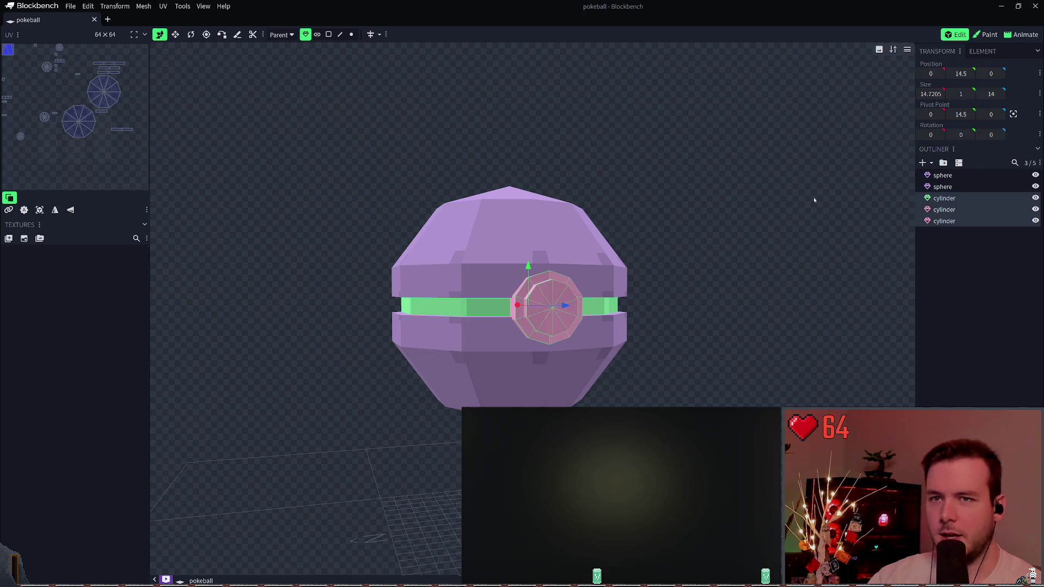
left_click(24, 211)
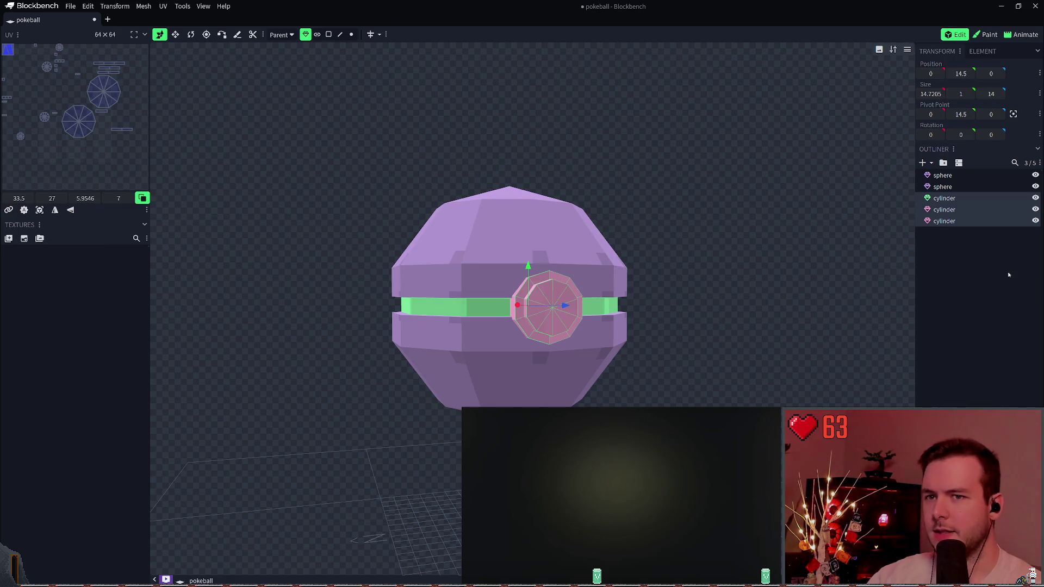
key("ctrl+a")
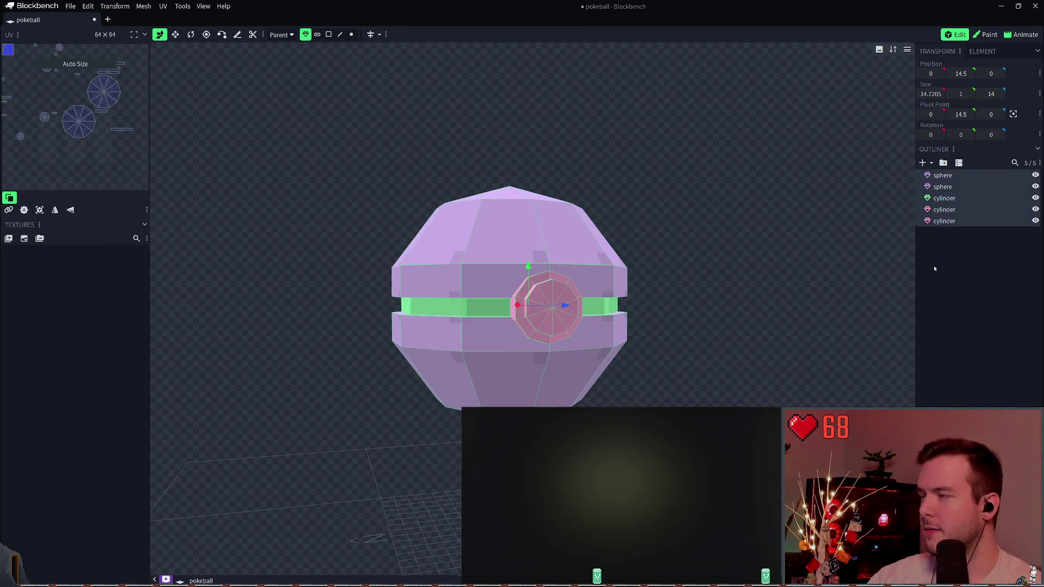
left_click(934, 269)
left_click(965, 208)
left_click(944, 198)
left_click(944, 221, "shift")
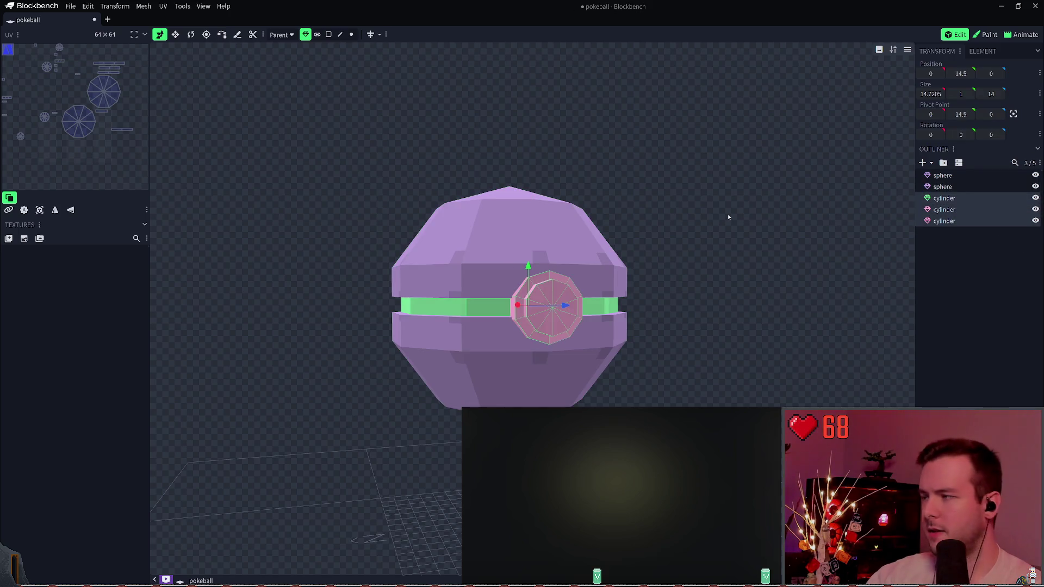
- Create a 32×32 Texture Template for the cylinders with default options and open its properties
left_click(9, 238)
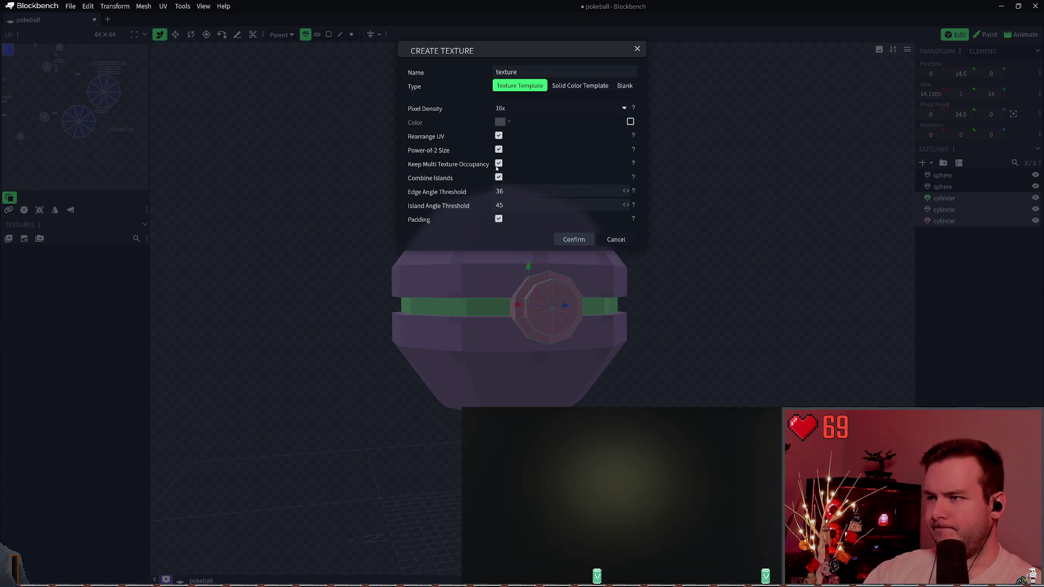
left_click(499, 136)
left_click(498, 136)
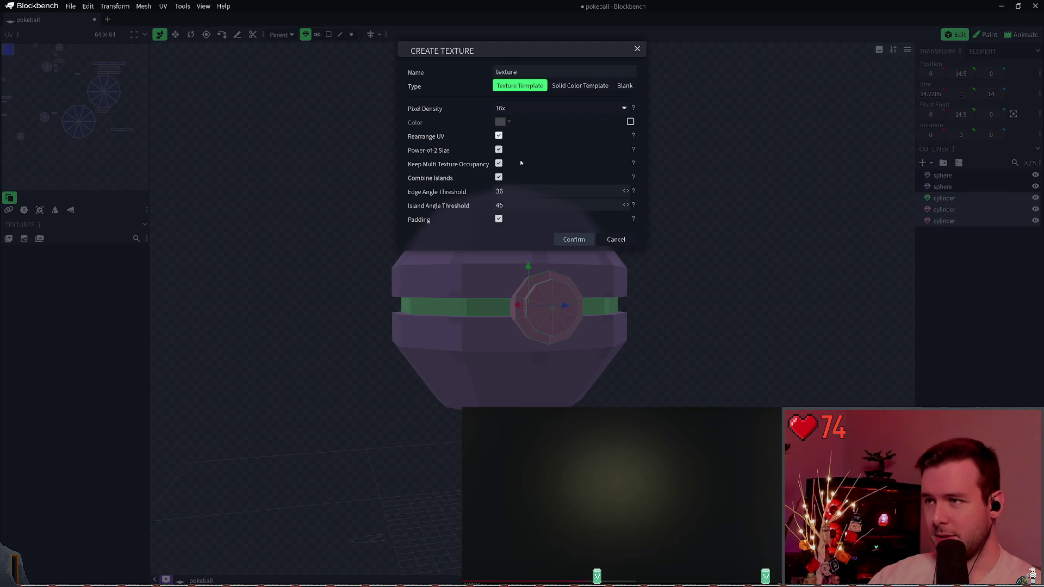
left_click(574, 239)
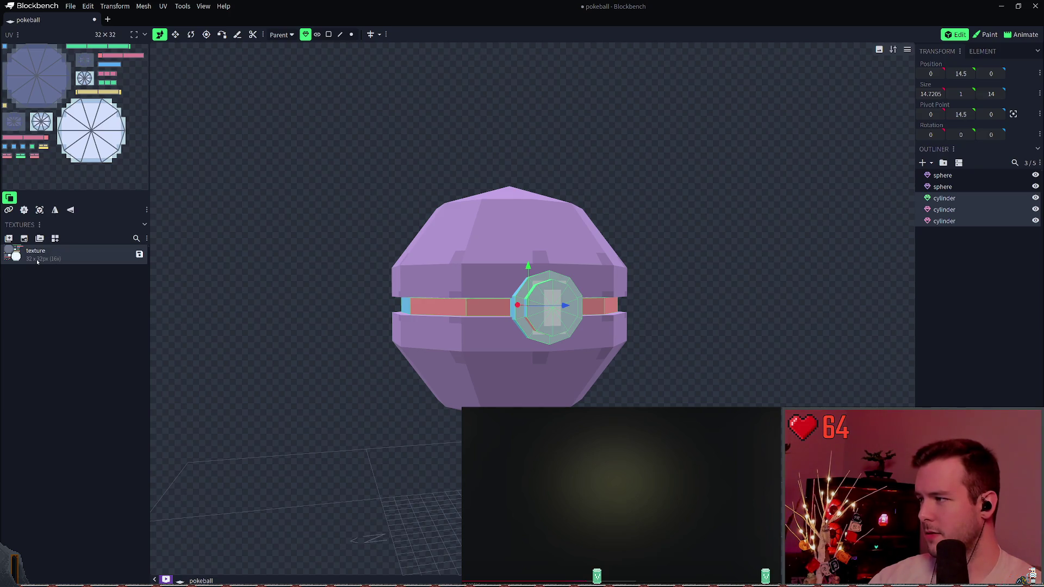
left_click(112, 34)
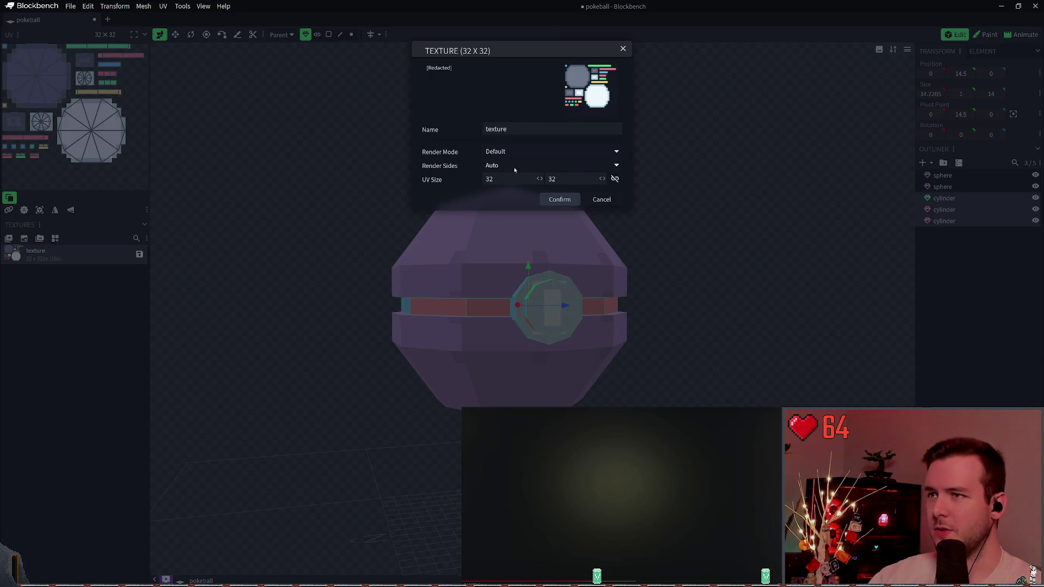
- Close the 32×32 texture's properties without changes and clear the selection
key("Escape")
left_click(949, 175)
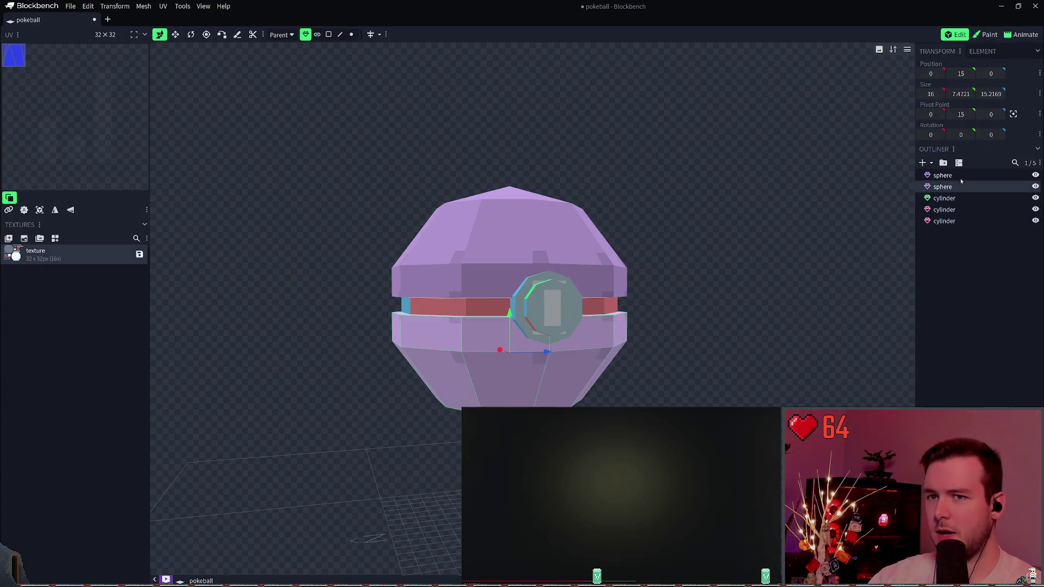
left_click(971, 209)
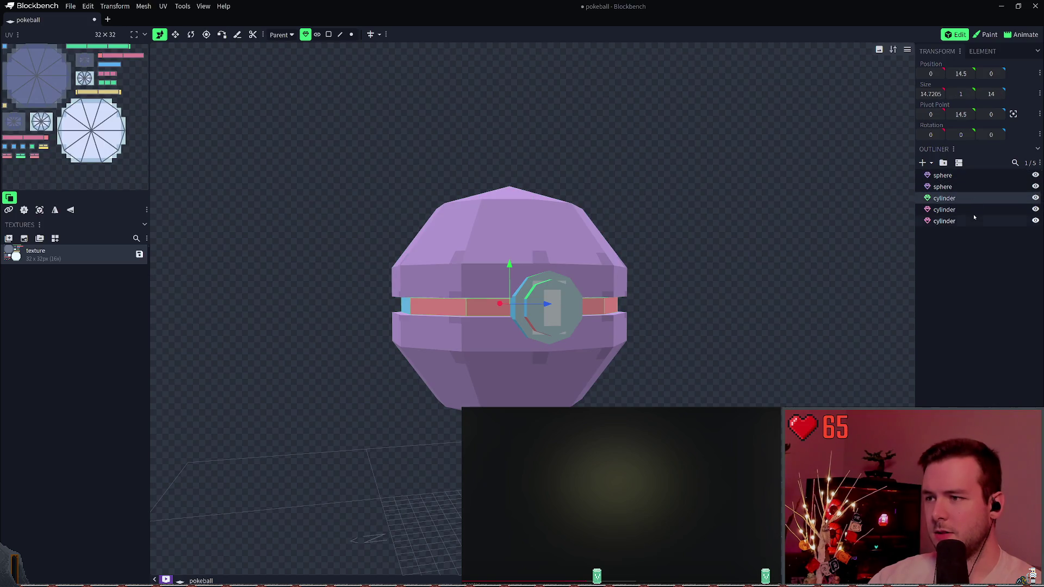
left_click(973, 221)
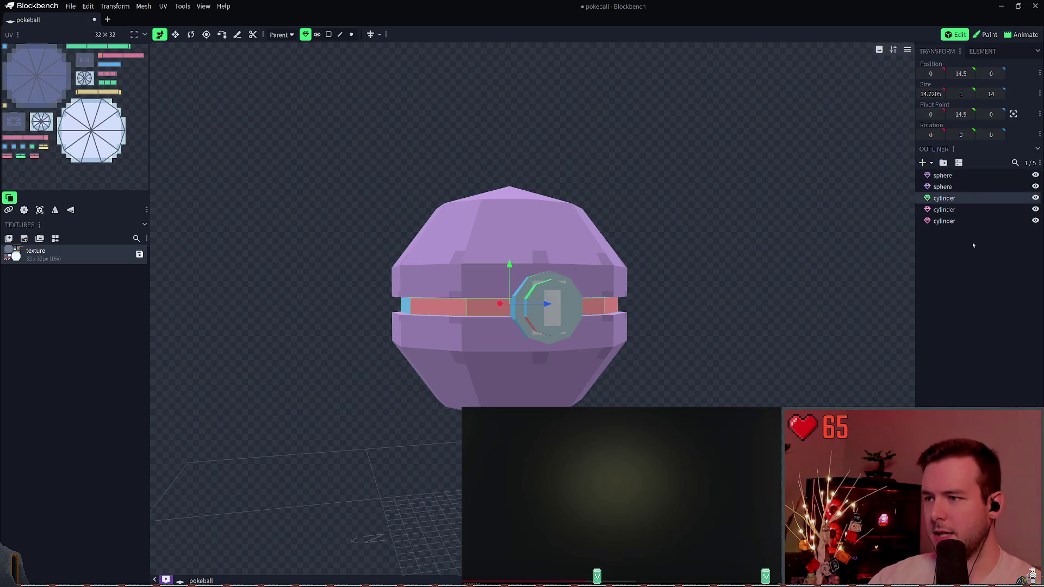
left_click(972, 243)
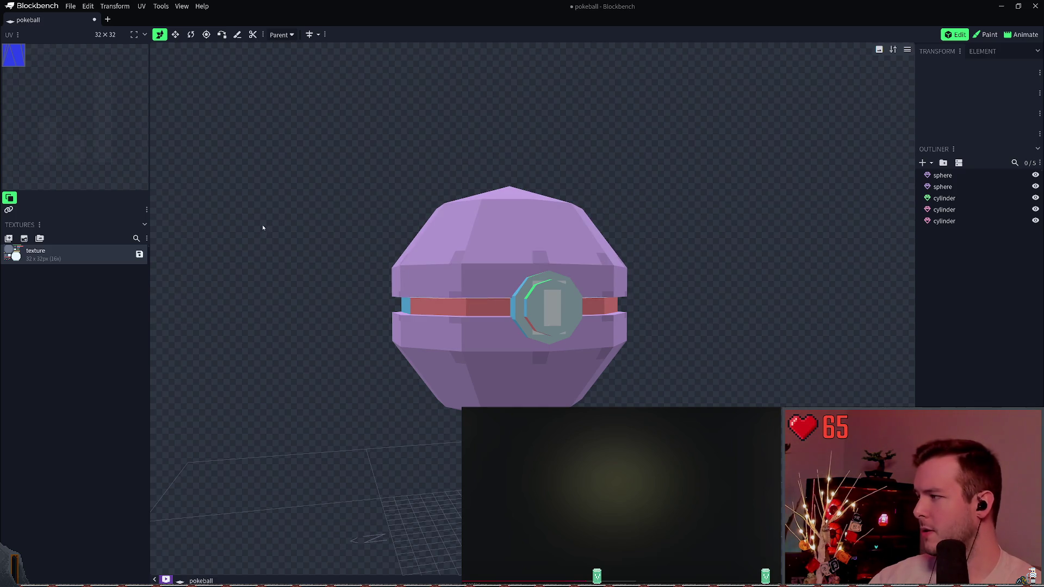
- Select both sphere halves and start a new 16x Texture Template for them
left_click(949, 186)
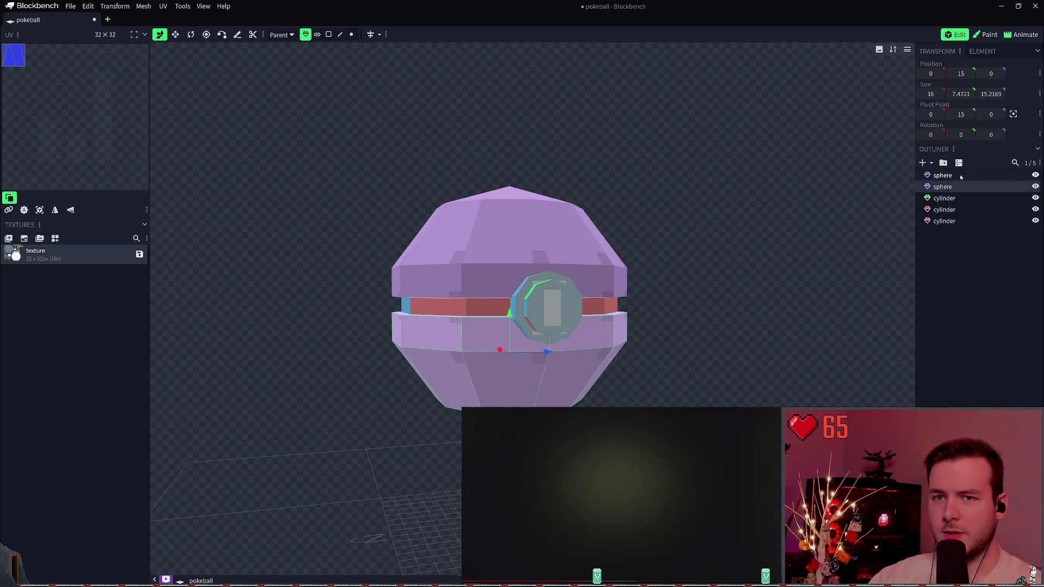
left_click(949, 176)
left_click(964, 186)
left_click(966, 175)
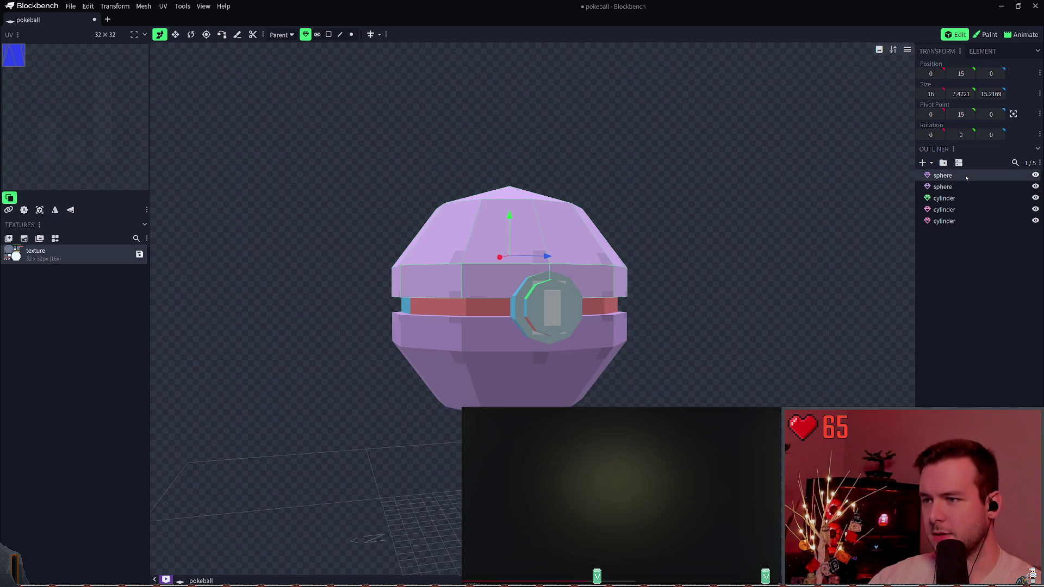
left_click(948, 187, "ctrl")
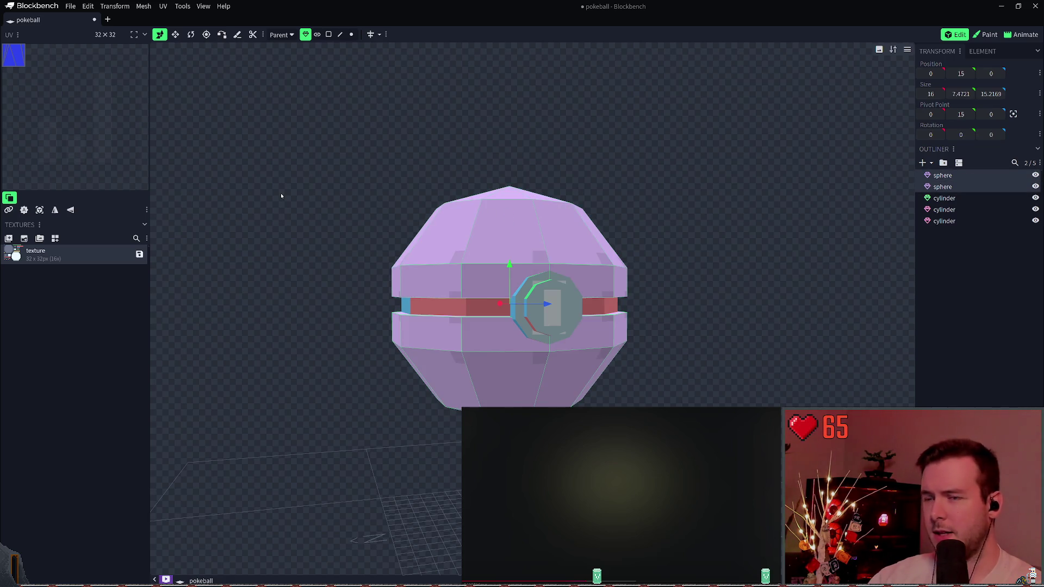
left_click(24, 239)
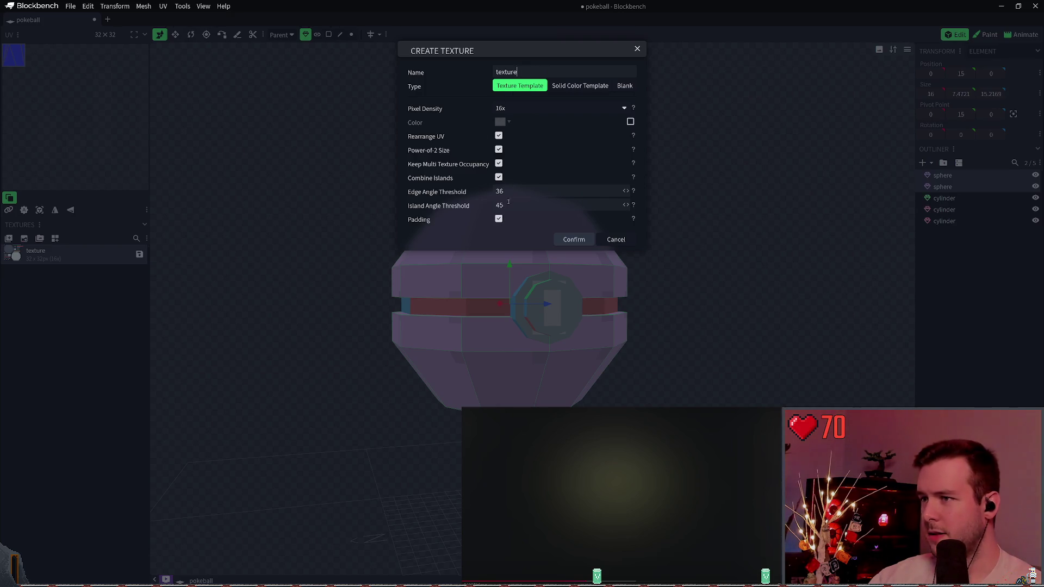
- Create the 64×64 sphere template texture twice, undoing each attempt
left_click(574, 239)
key("ctrl+z")
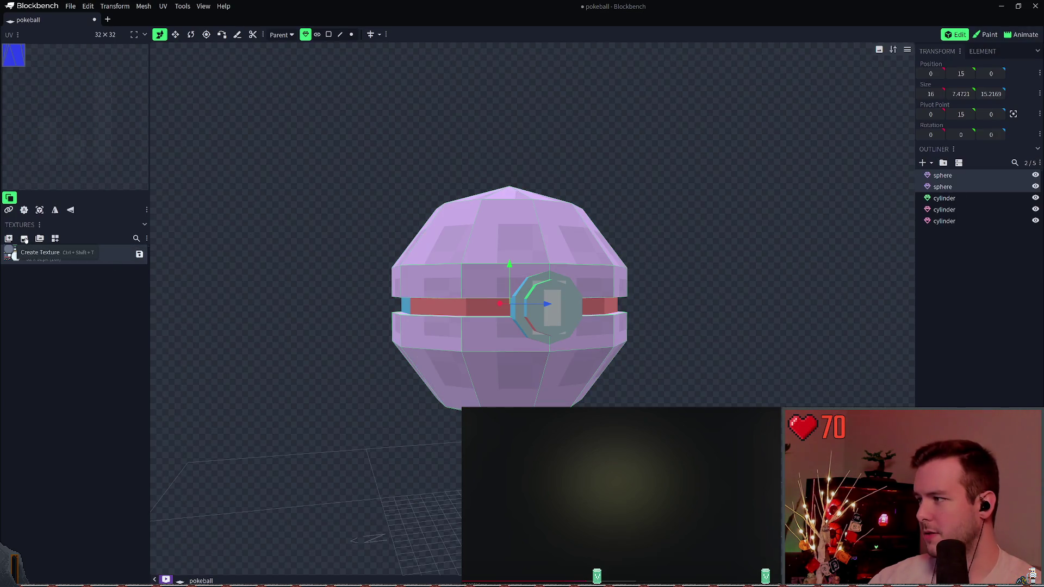
left_click(24, 238)
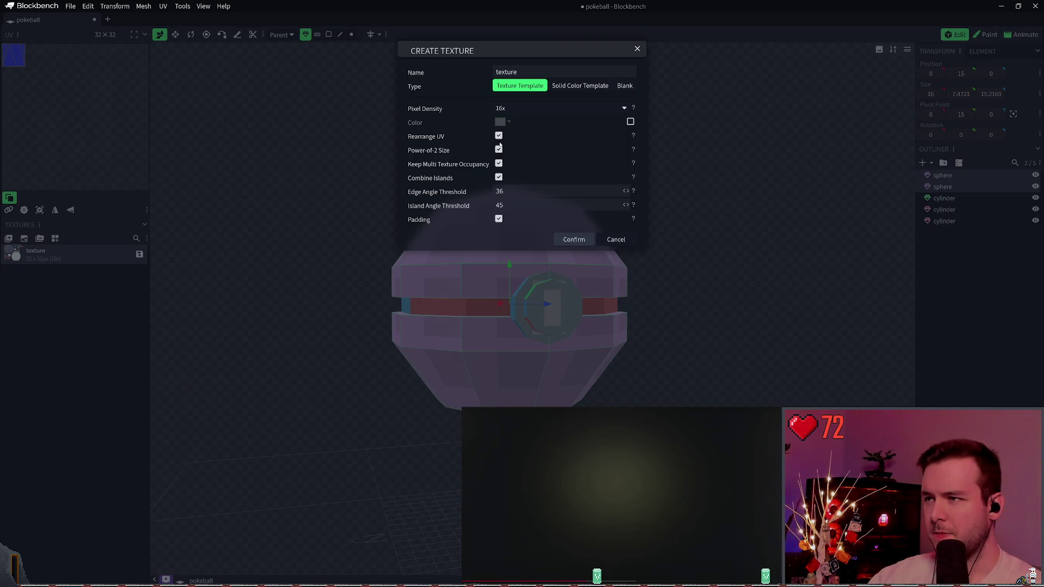
left_click(574, 240)
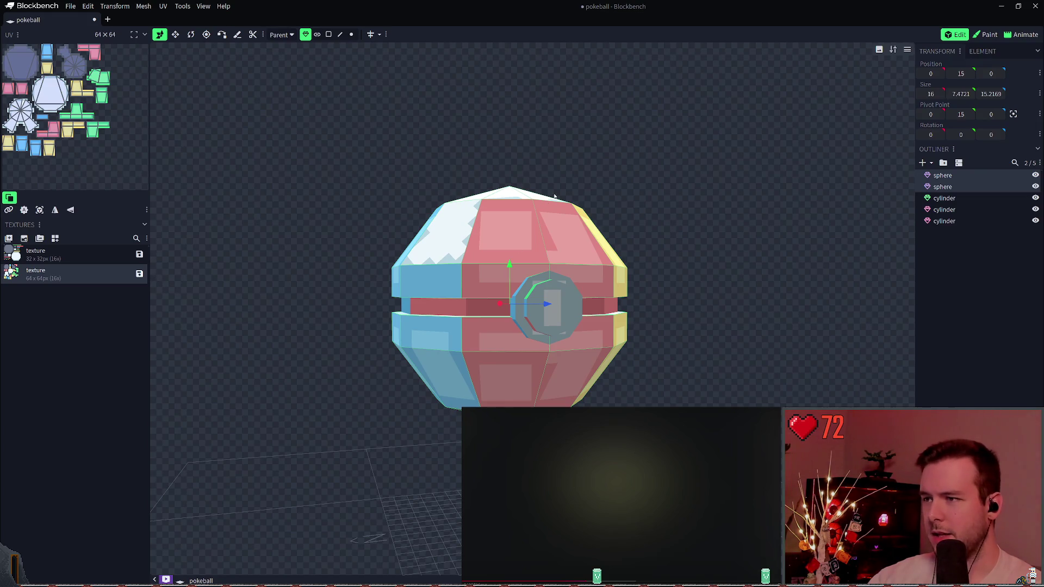
key("ctrl+z")
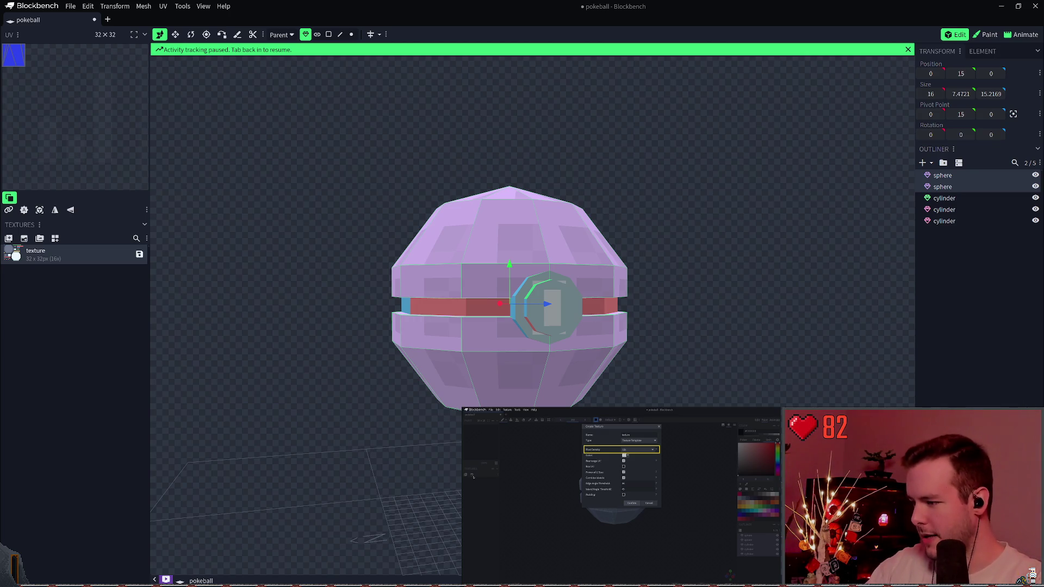
- Click back into the Blockbench window, with only the 32×32 texture remaining
left_click(978, 249)
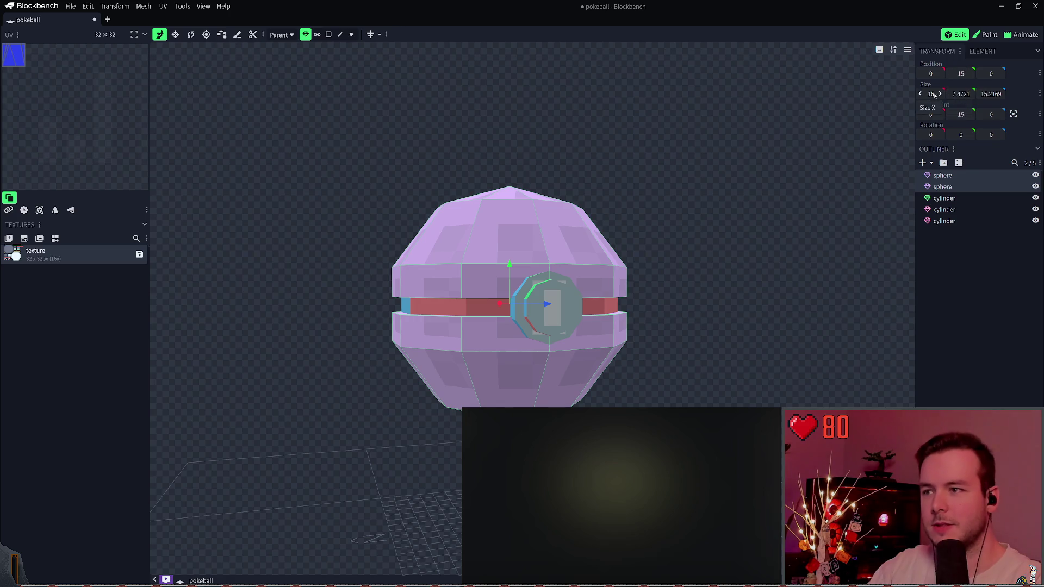
- Recentre the pokeball, clear the selection, and bring up the 32×32 texture's context menu
right_click_drag(665, 179, 659, 173)
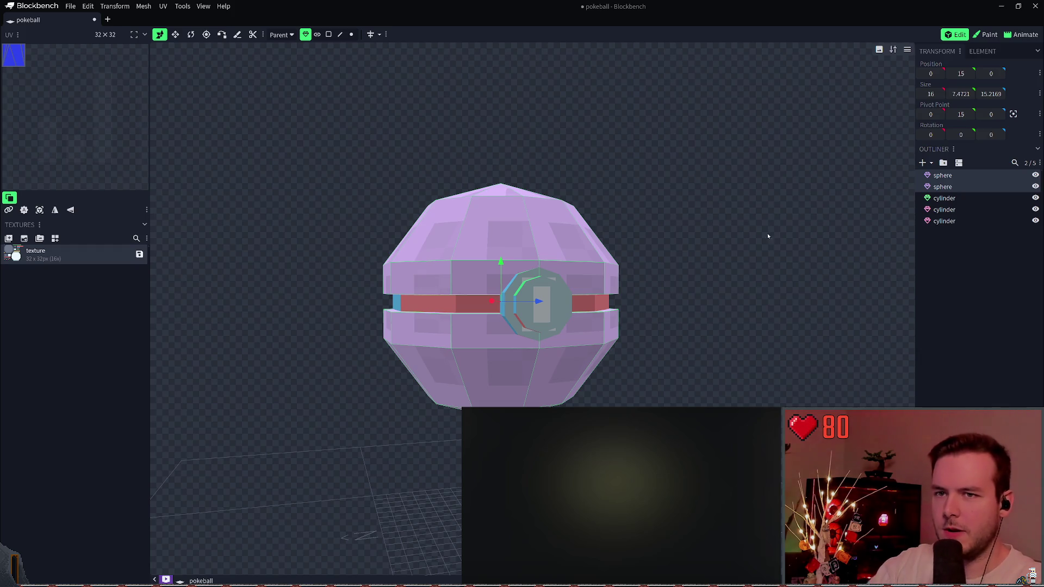
right_click_drag(680, 221, 676, 224)
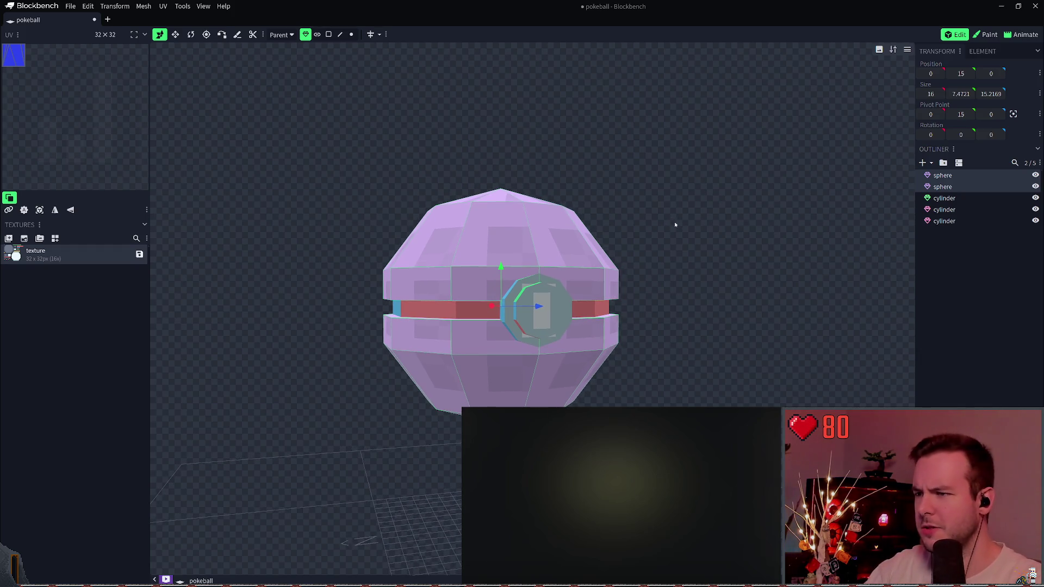
left_click(798, 250)
left_click(538, 310)
left_click(218, 283)
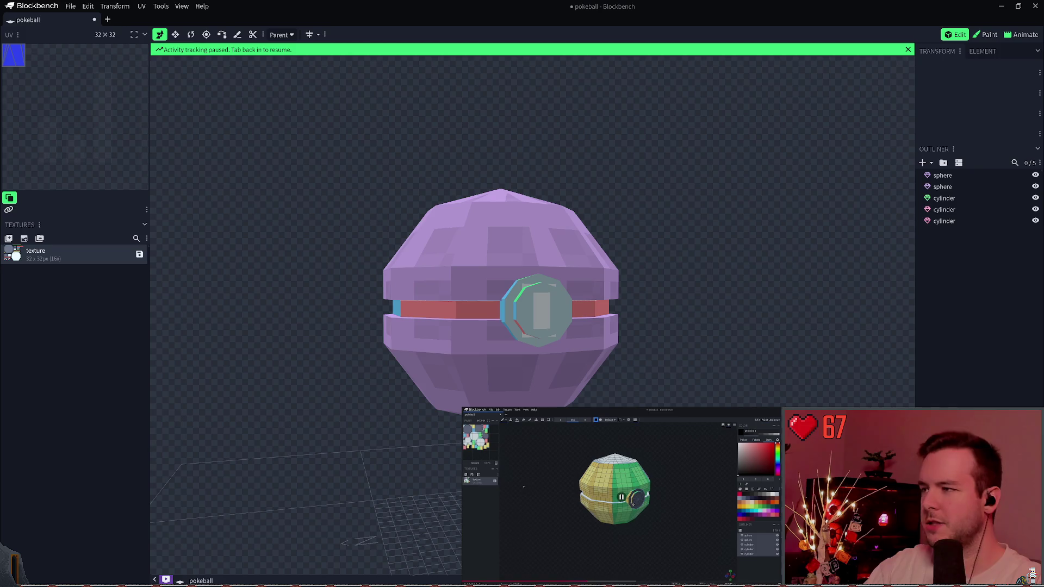
right_click(96, 258)
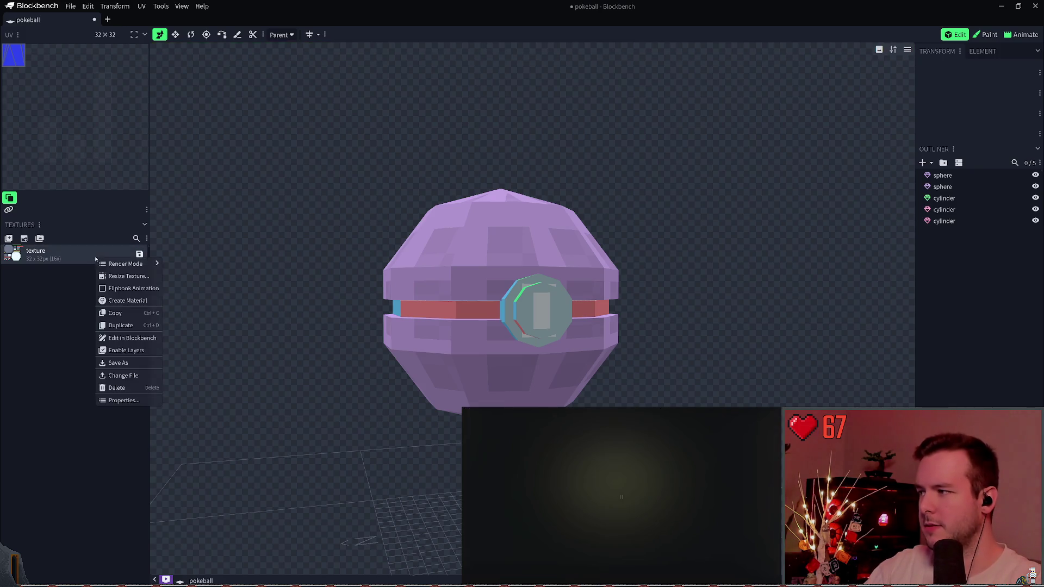
- Cancel the texture resize and set the project texture size to 64×64 in Project settings
left_click(125, 276)
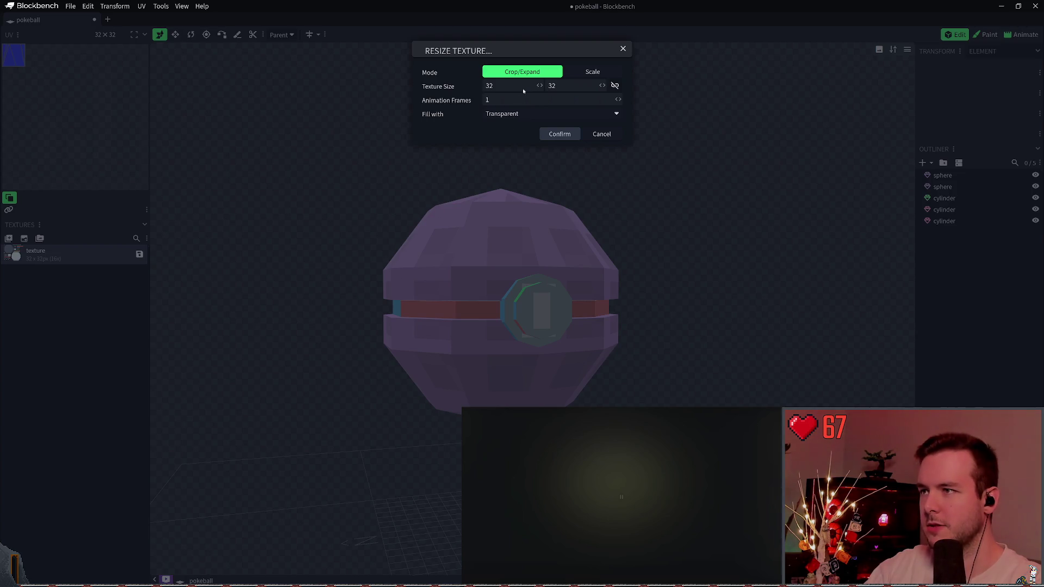
left_click(221, 201)
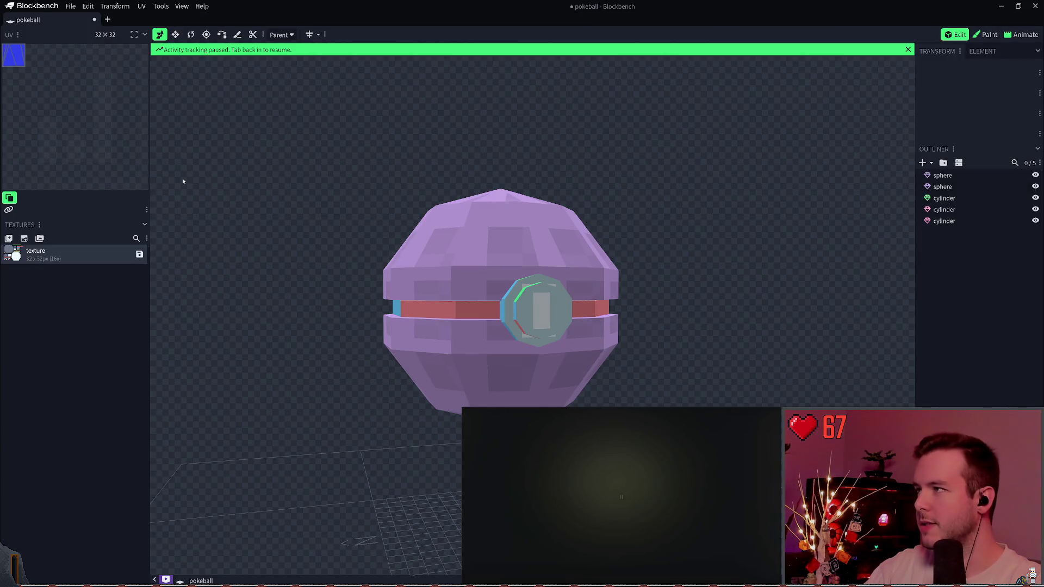
left_click(104, 34)
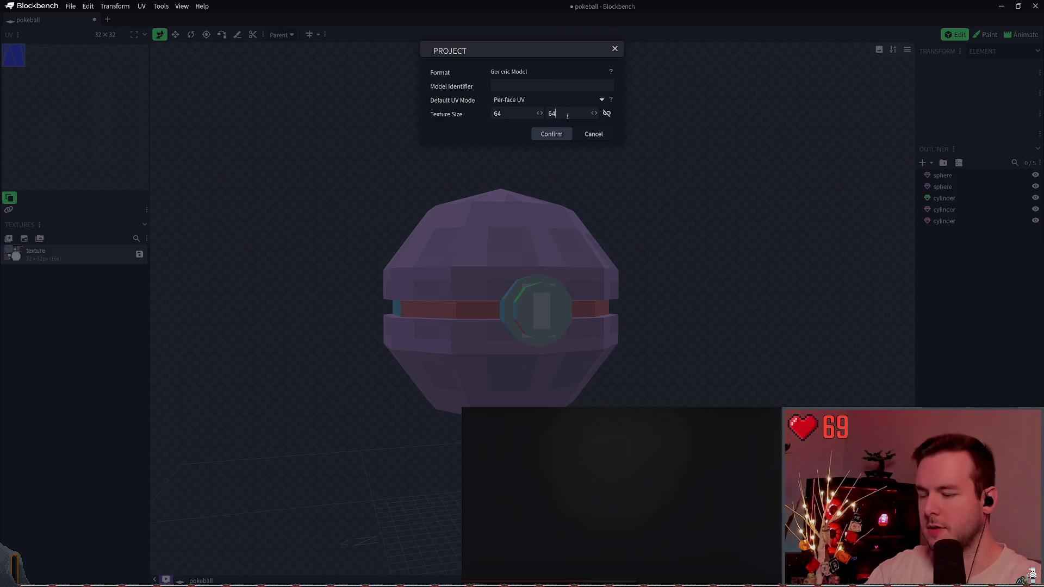
key("Return")
left_click(18, 34)
left_click(83, 250)
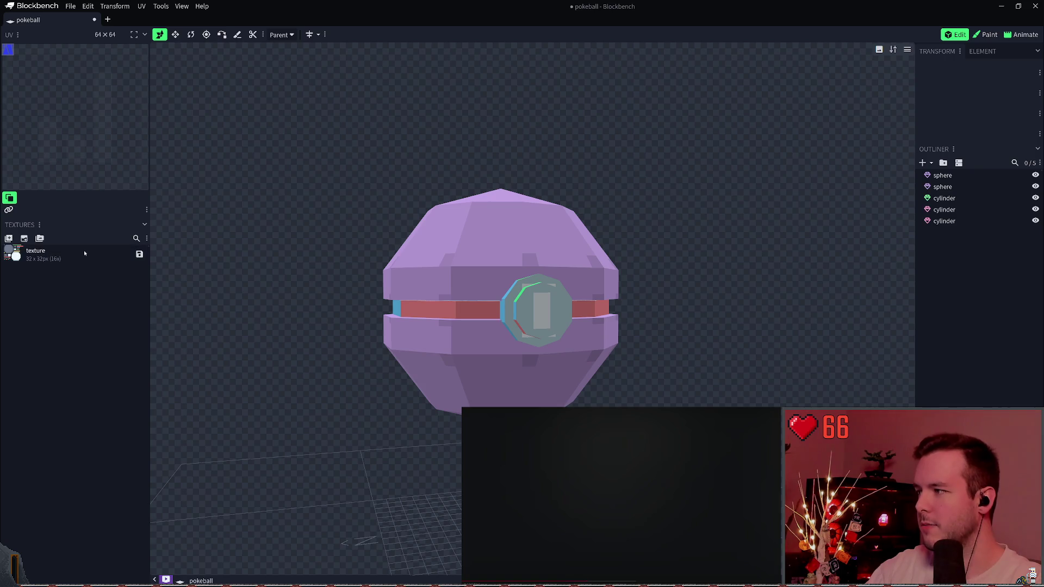
- Delete the 32×32 texture, select all five pokeball parts, and switch to Paint mode
key("Delete")
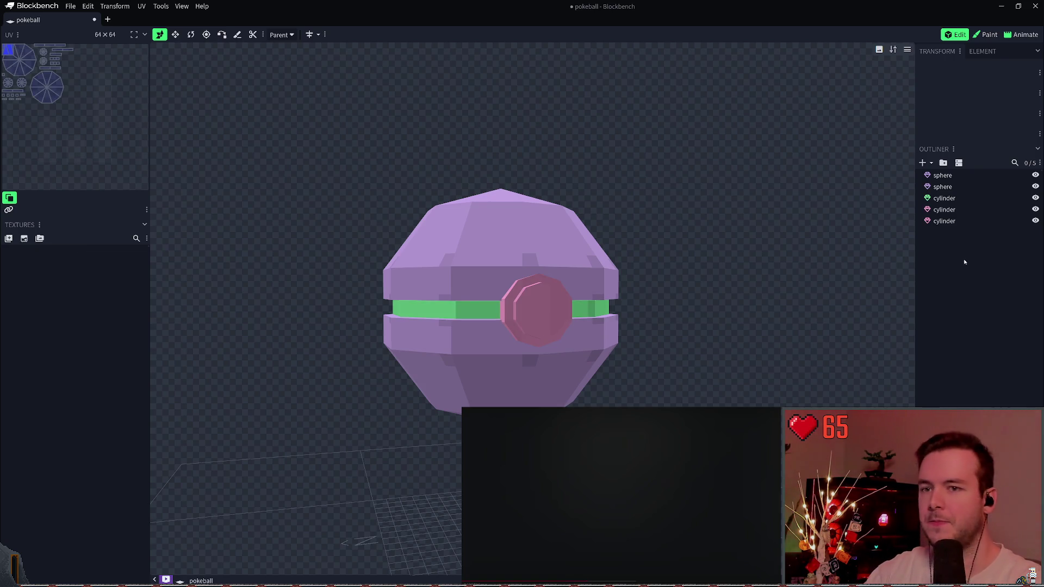
left_click(969, 172)
key("ctrl+a")
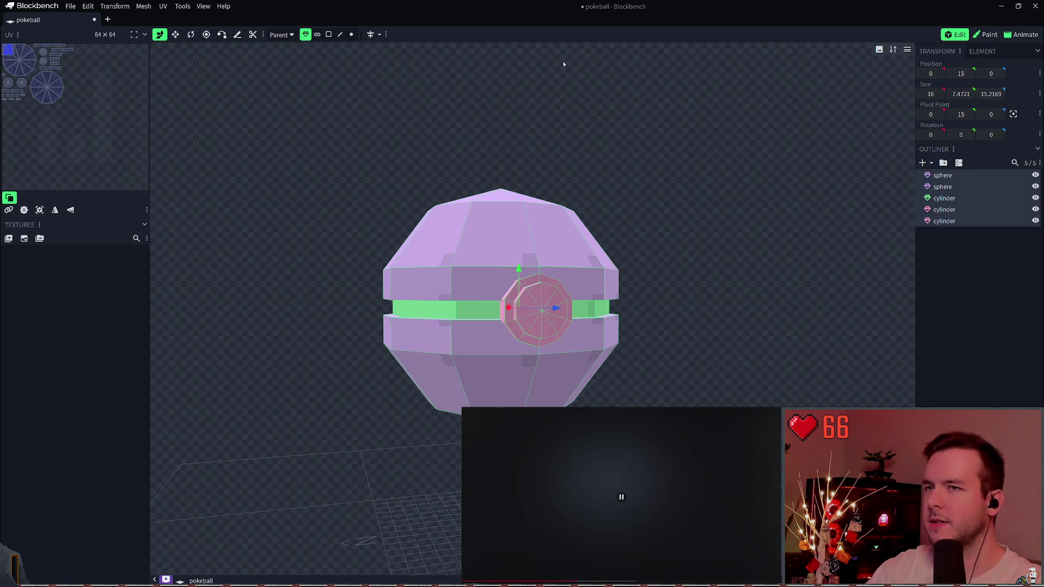
left_click(985, 34)
mouse_move(619, 211)
left_mouse_down()
mouse_move(620, 193)
mouse_move(650, 245)
mouse_move(660, 298)
mouse_move(614, 76)
mouse_move(634, 211)
mouse_move(657, 188)
mouse_move(647, 192)
left_mouse_up()
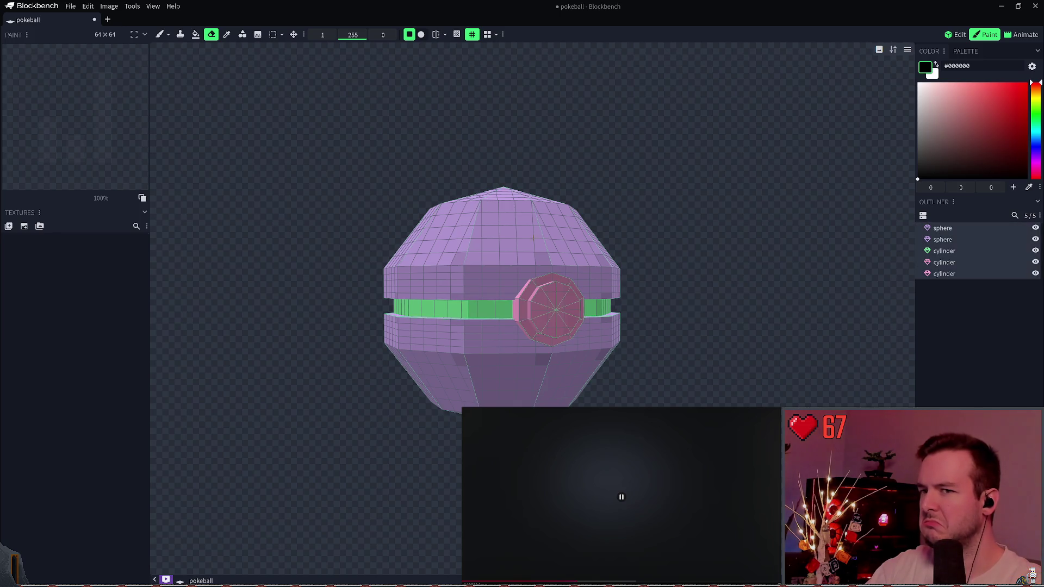
- Create a single 64×64 Texture Template named 'texture' wrapping all five pokeball parts
left_click(24, 227)
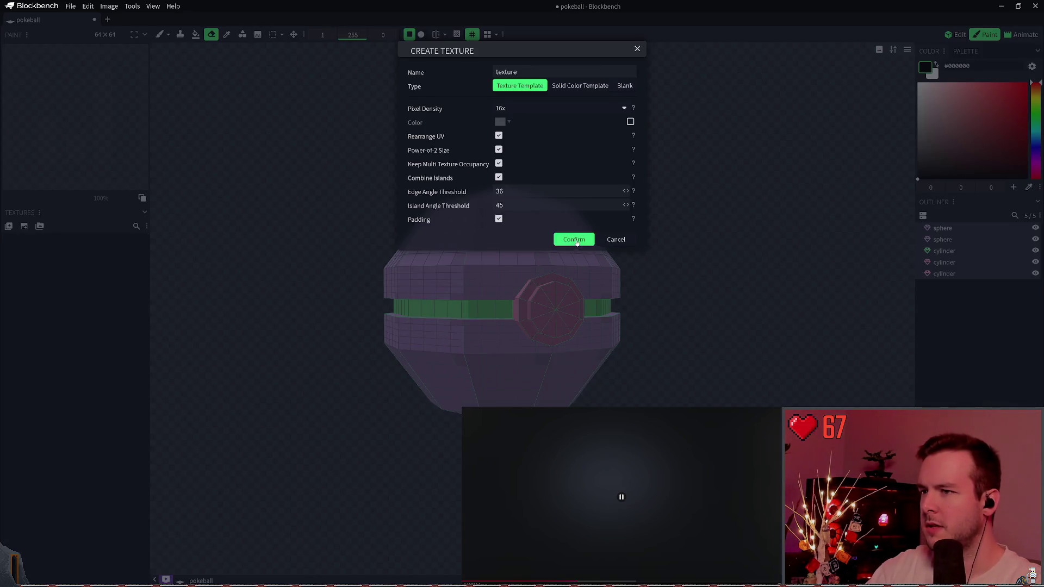
left_click(575, 240)
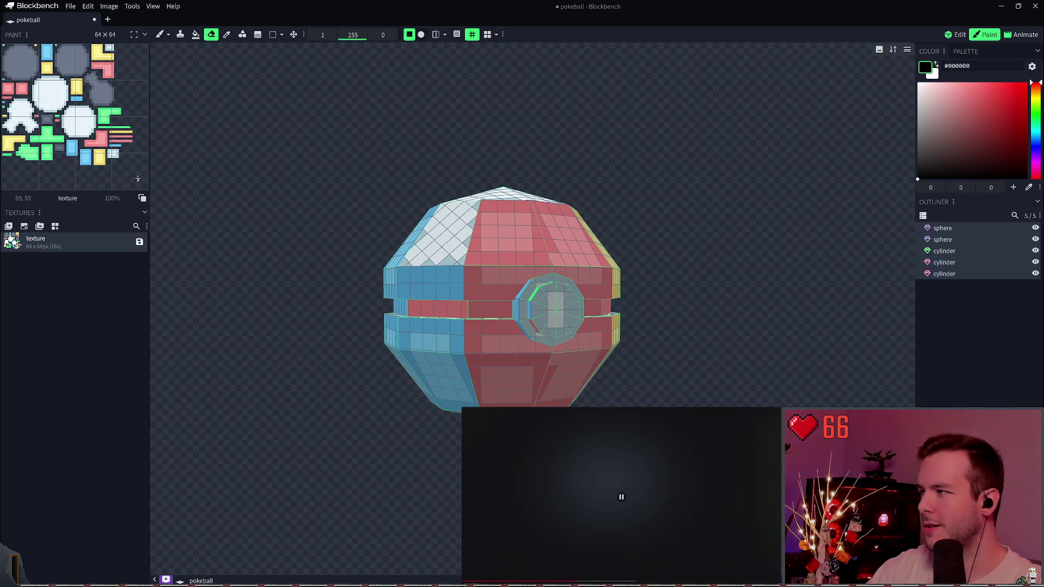
right_click_drag(630, 230, 667, 246)
mouse_move(667, 247)
left_mouse_down()
mouse_move(650, 238)
mouse_move(692, 326)
mouse_move(651, 326)
mouse_move(613, 346)
mouse_move(600, 326)
left_mouse_up()
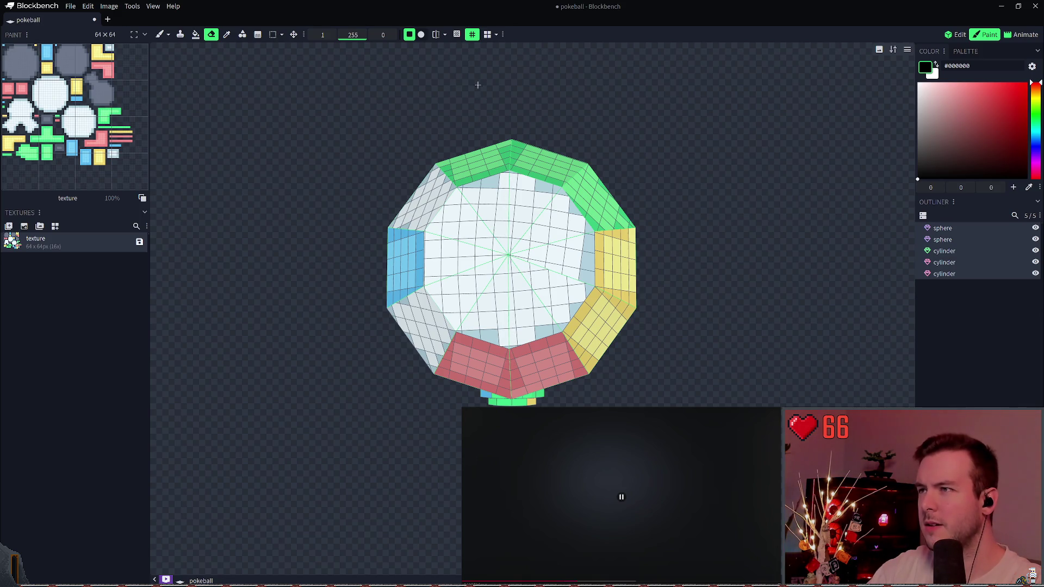
left_click(472, 34)
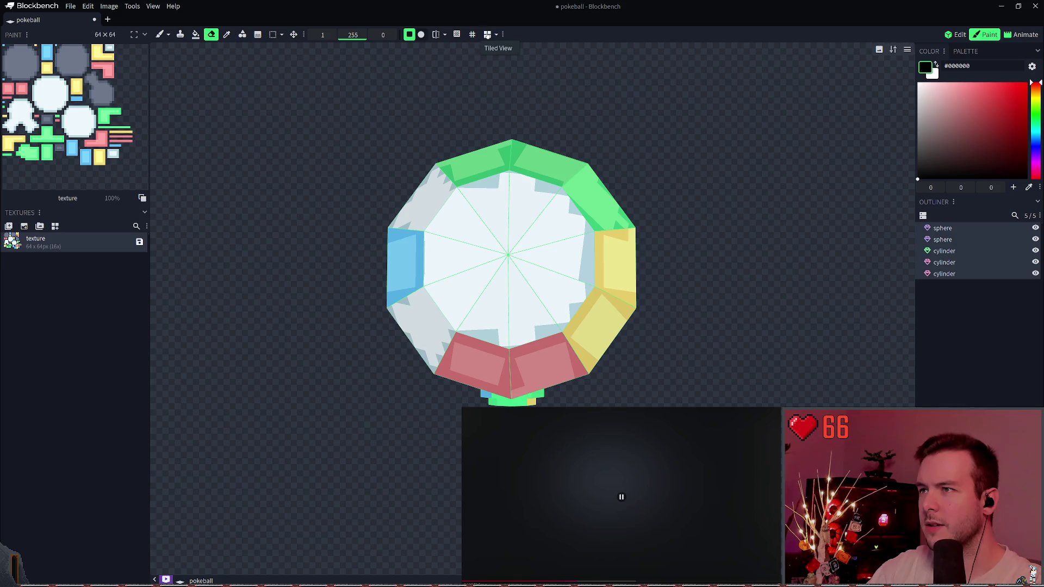
left_click(472, 34)
left_click(472, 34)
left_click(472, 35)
left_click(472, 34)
left_click(472, 35)
left_click(472, 35)
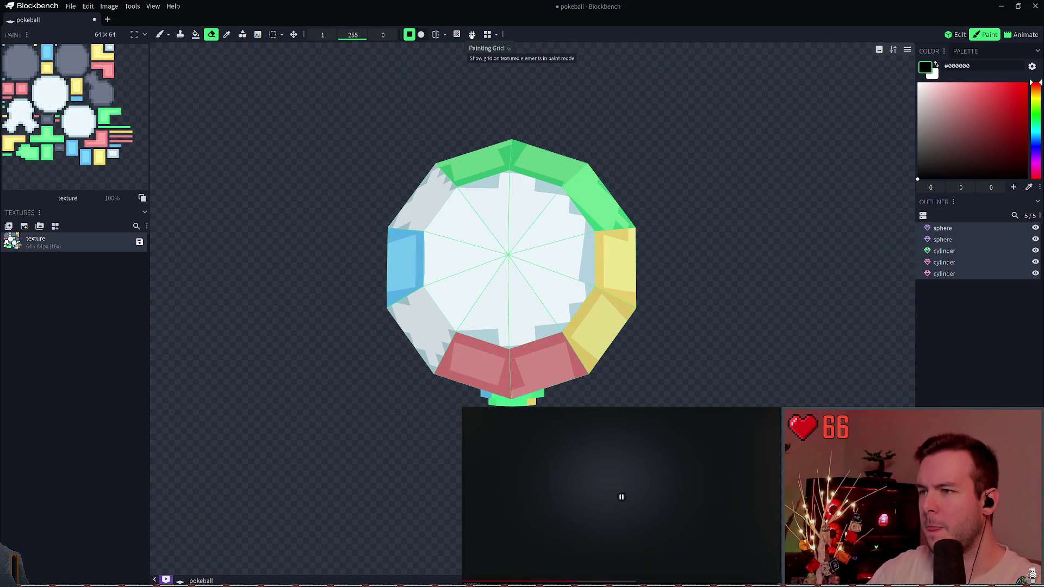
left_click(472, 34)
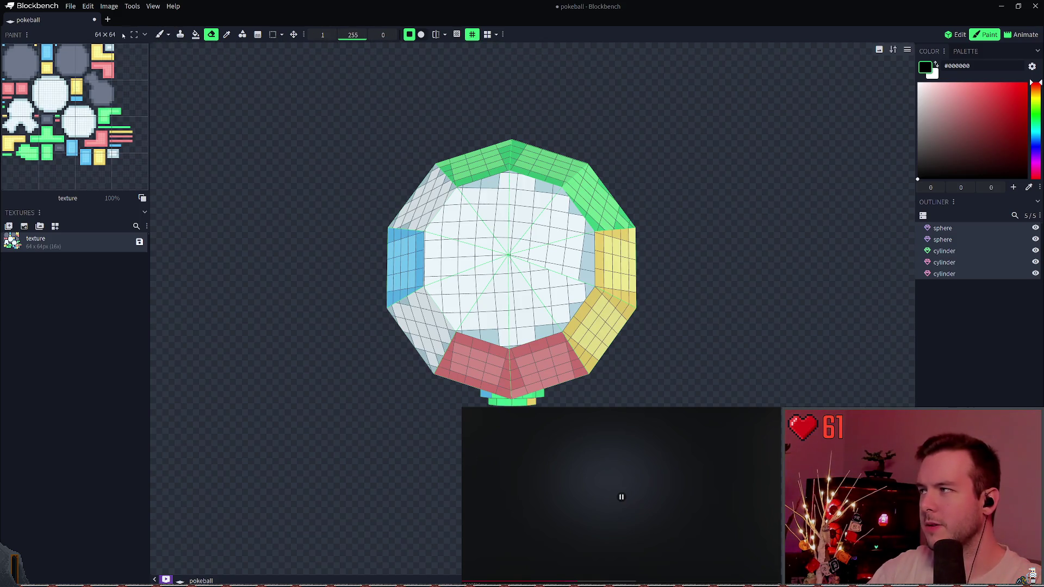
mouse_move(696, 228)
left_mouse_down()
mouse_move(683, 170)
mouse_move(697, 129)
mouse_move(729, 104)
mouse_move(690, 170)
mouse_move(717, 181)
left_mouse_up()
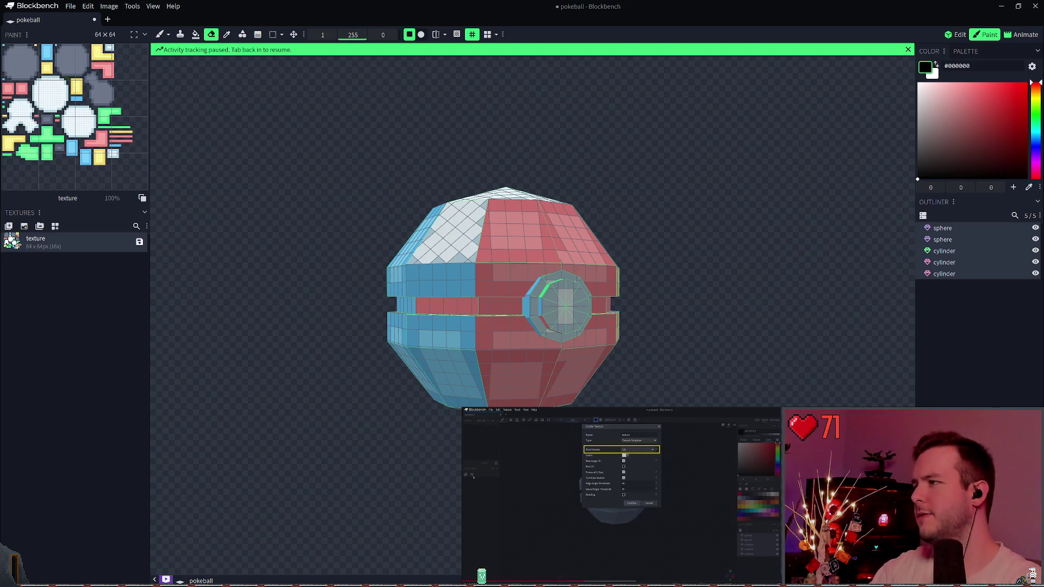
left_click(150, 559)
left_click(101, 34)
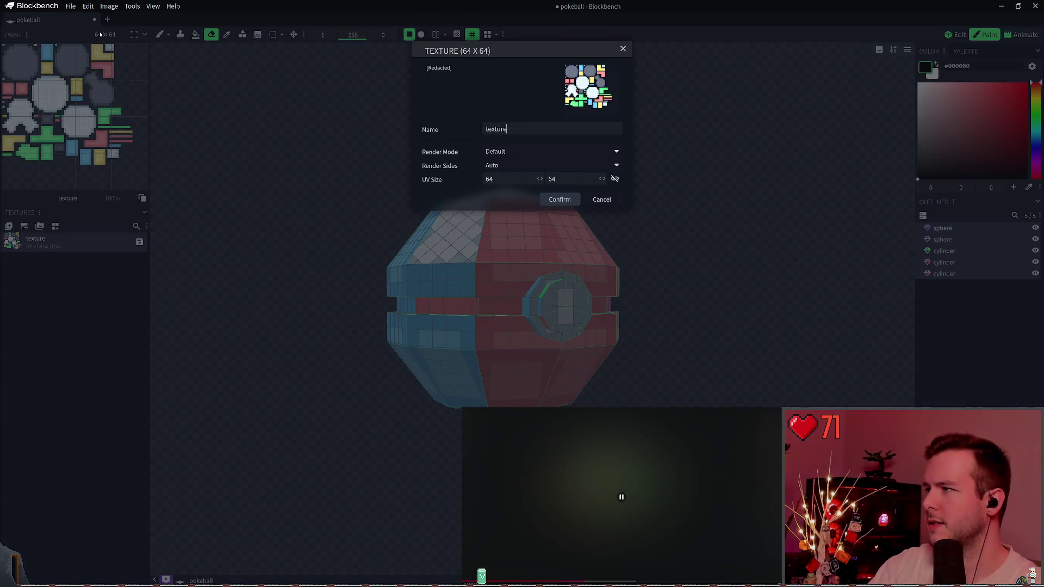
left_click(499, 157)
left_click(537, 172)
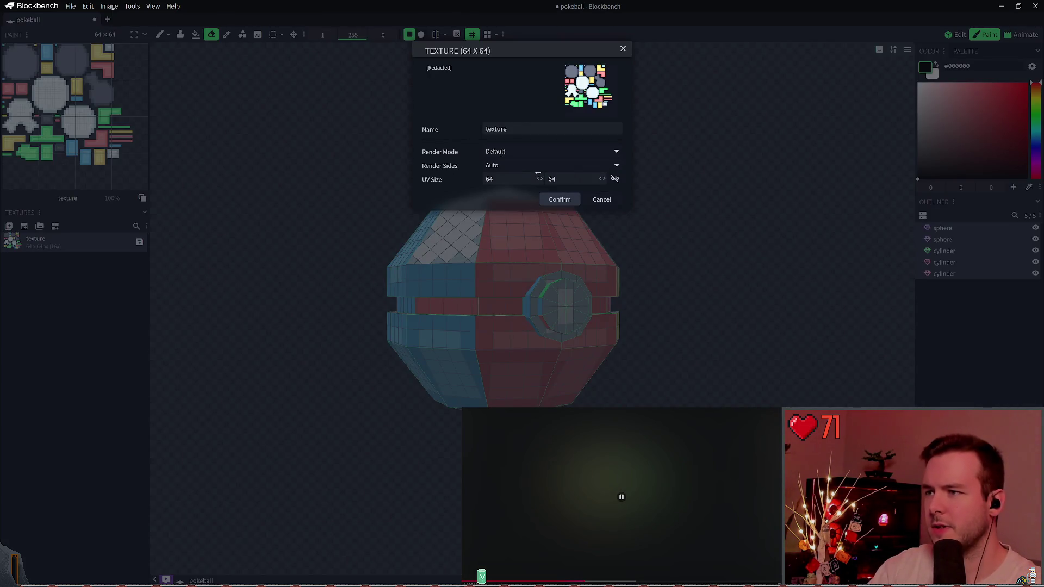
left_click(534, 168)
left_click(534, 175)
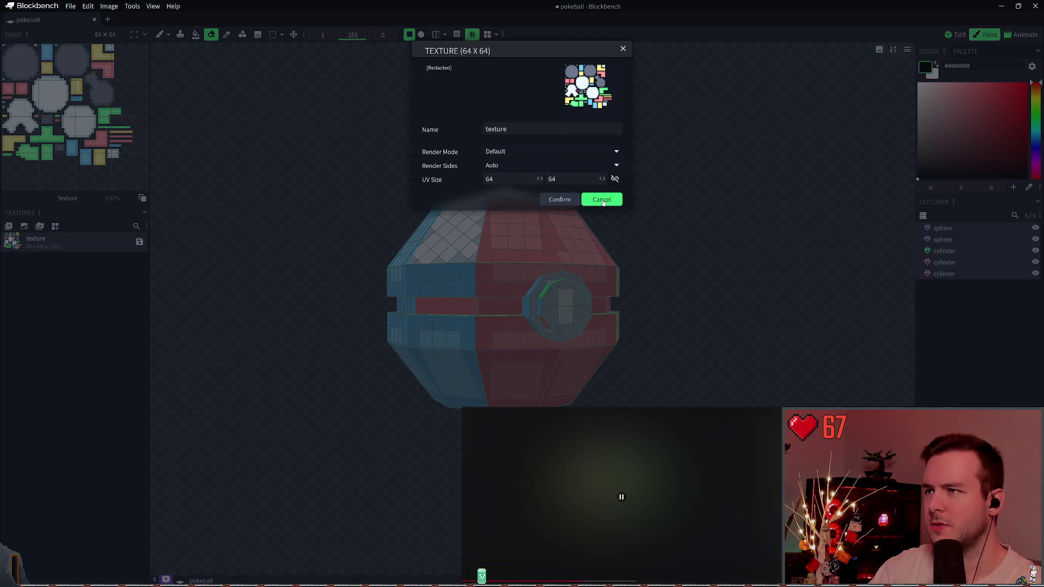
left_click(519, 167)
left_click(518, 175)
left_click(519, 166)
left_click(519, 174)
left_click(614, 200)
left_click_drag(633, 232, 766, 264)
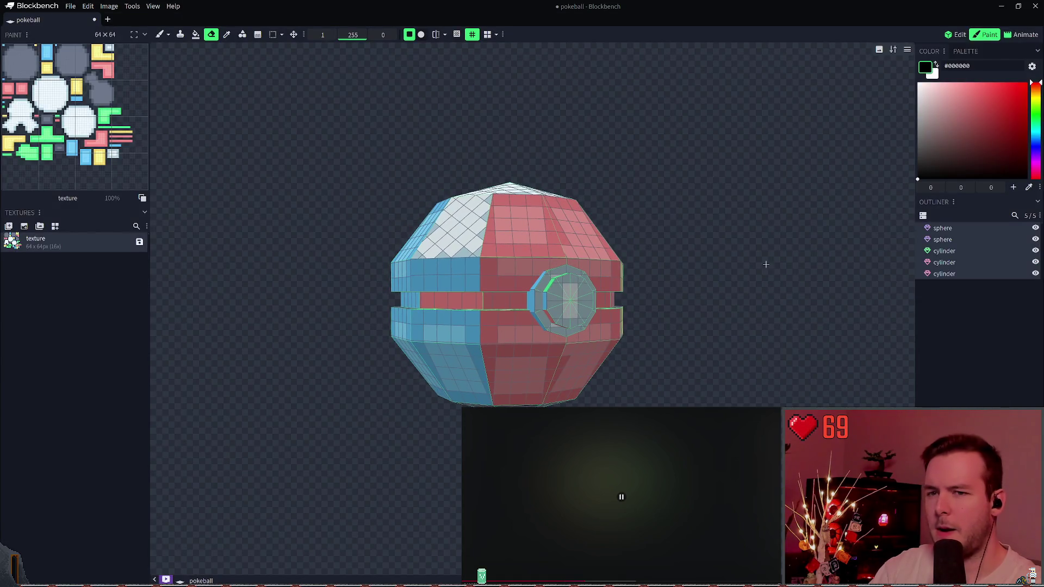